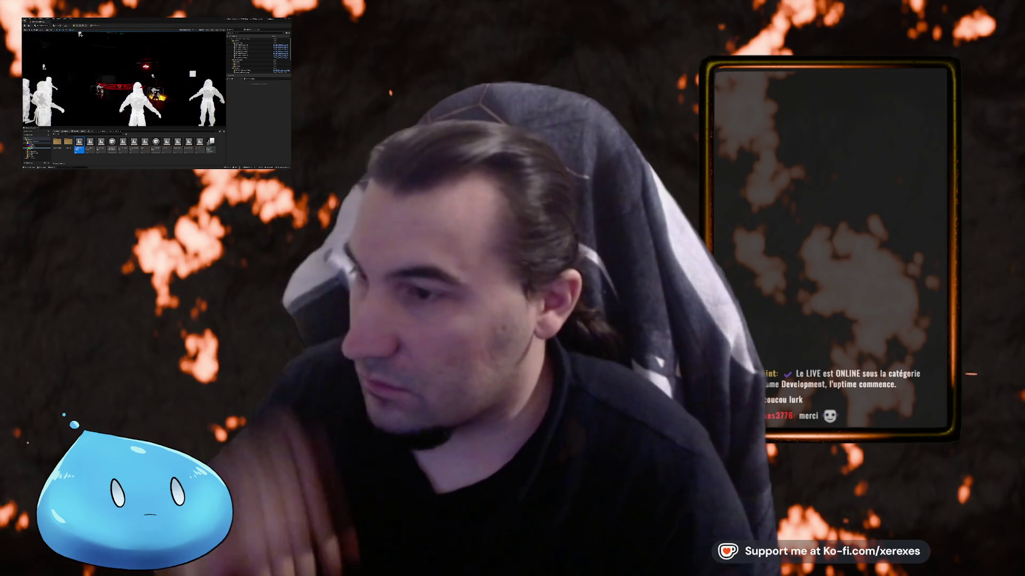
Set the level viewport to Unlit view mode and start a Play In Editor session.
{"action": "scroll", "coordinate": [101, 45], "scroll_direction": "down", "scroll_amount": 2}
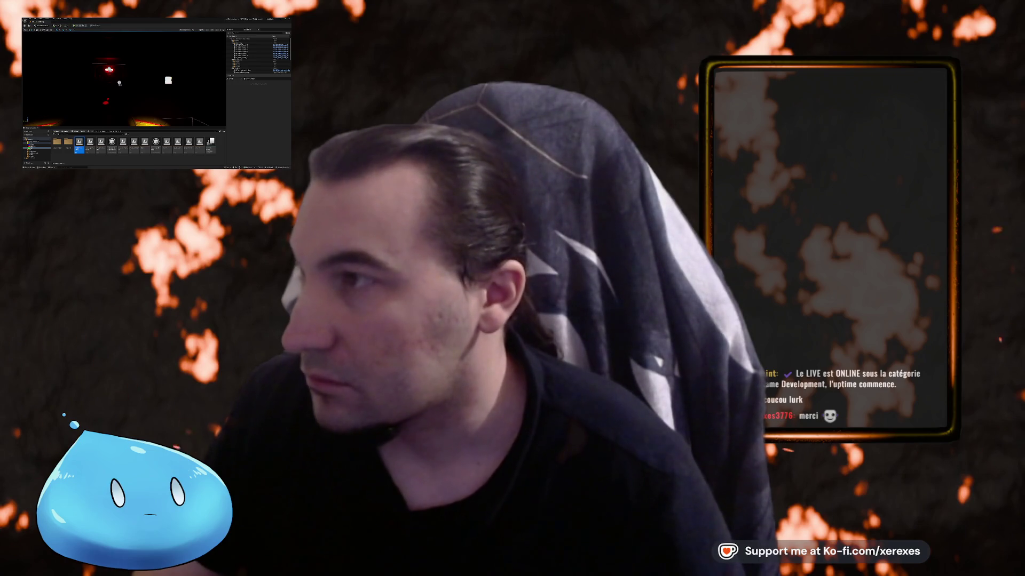
{"action": "left_click", "coordinate": [200, 31]}
{"action": "left_click", "coordinate": [210, 41]}
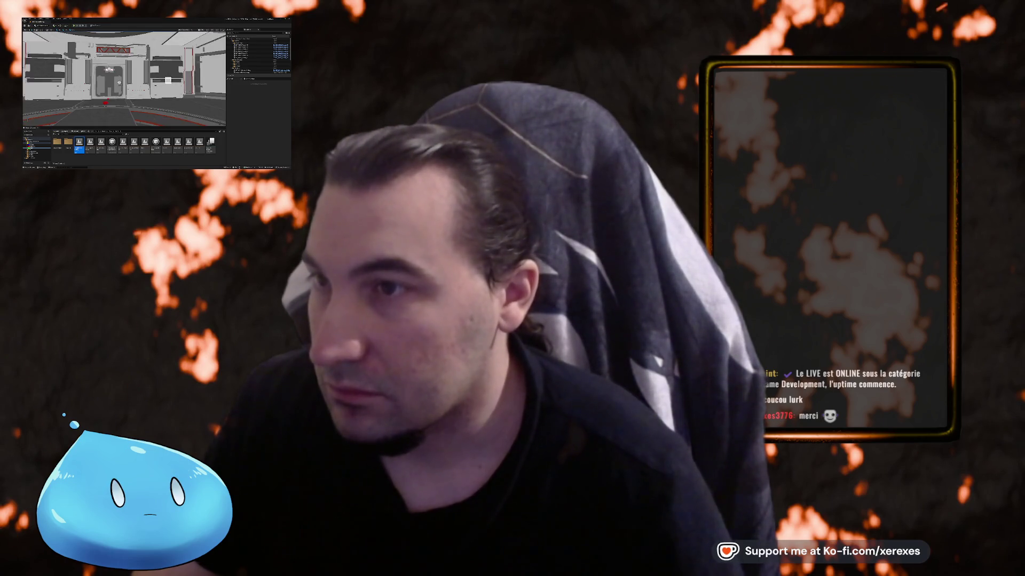
{"action": "key", "text": "alt+p"}
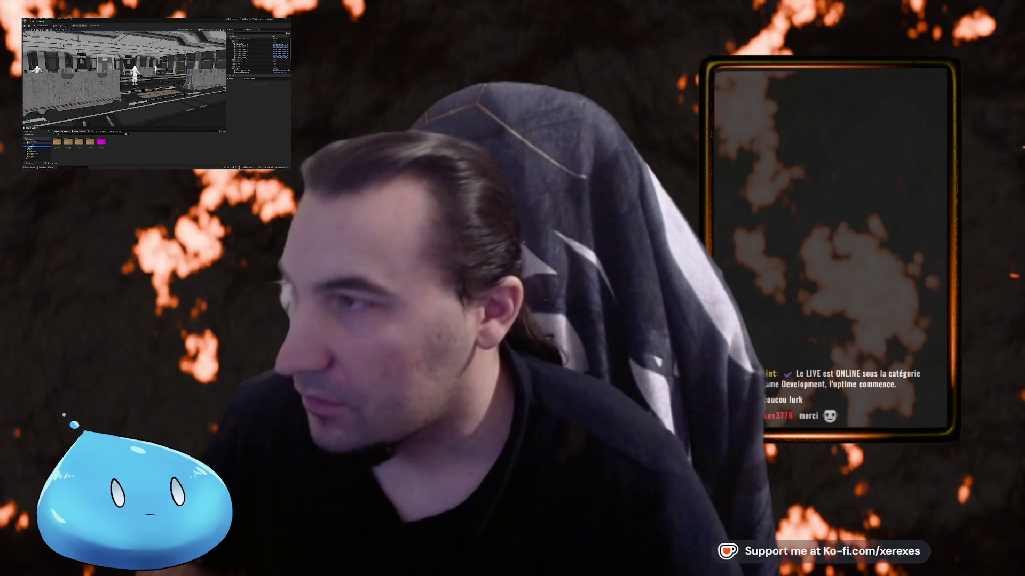
Browse the Content Browser folders to reach Maps.
{"action": "left_click", "coordinate": [36, 147]}
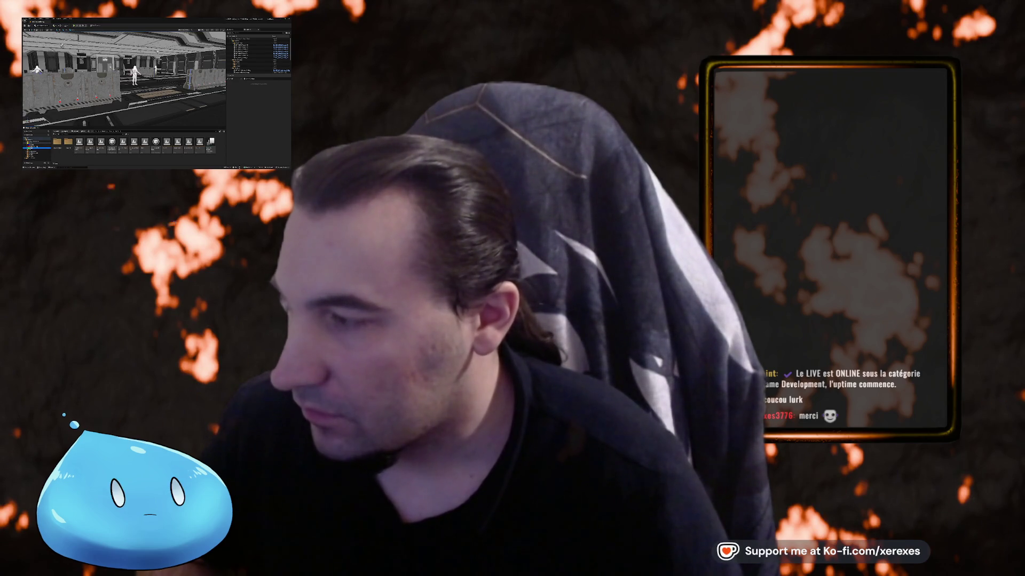
{"action": "left_click", "coordinate": [38, 147]}
{"action": "left_click", "coordinate": [90, 143]}
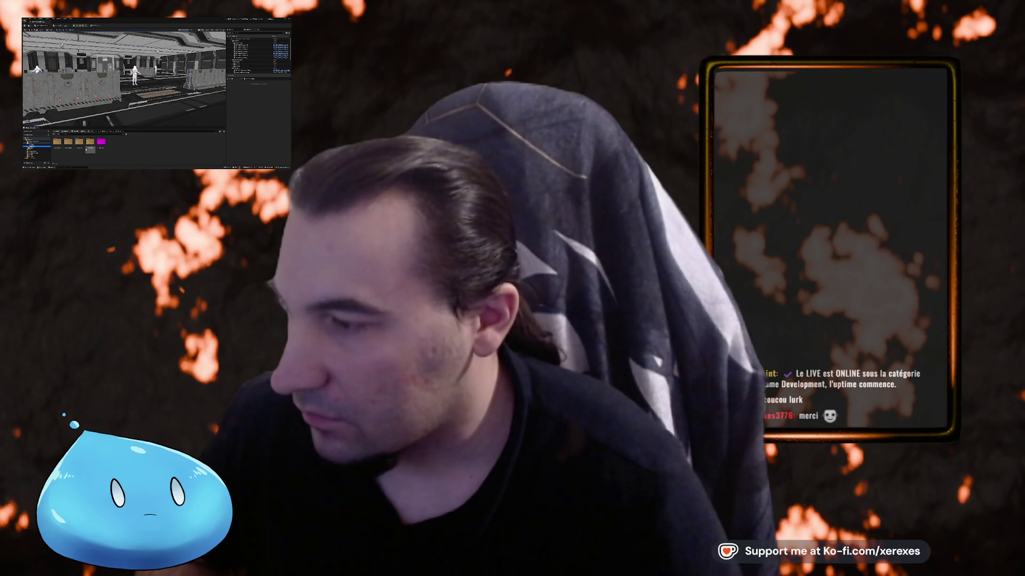
{"action": "left_click", "coordinate": [37, 149]}
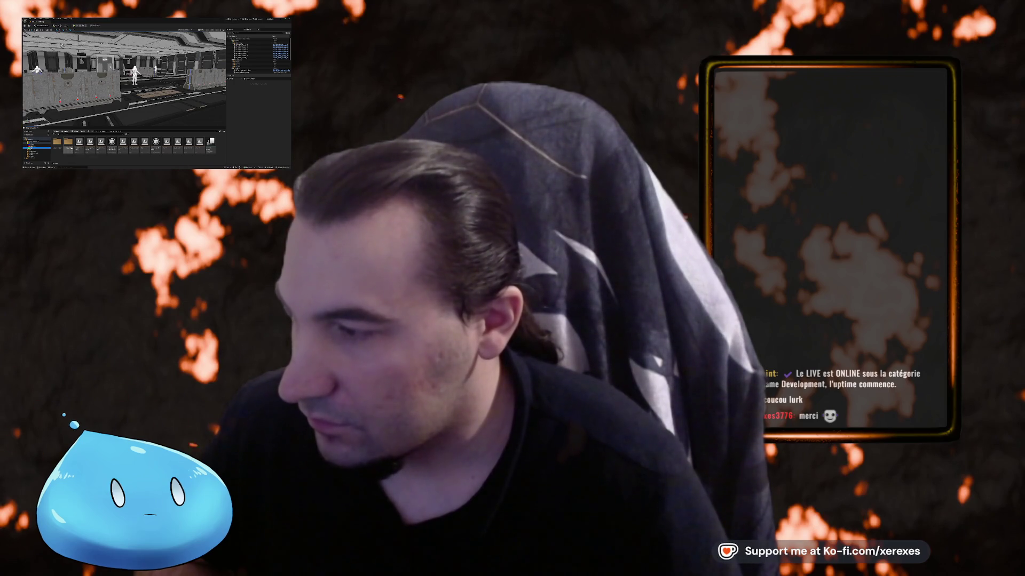
Load GameMode_TEST_Defence from MapTest and choose the play-session net mode.
{"action": "double_click", "coordinate": [68, 142]}
{"action": "double_click", "coordinate": [67, 141]}
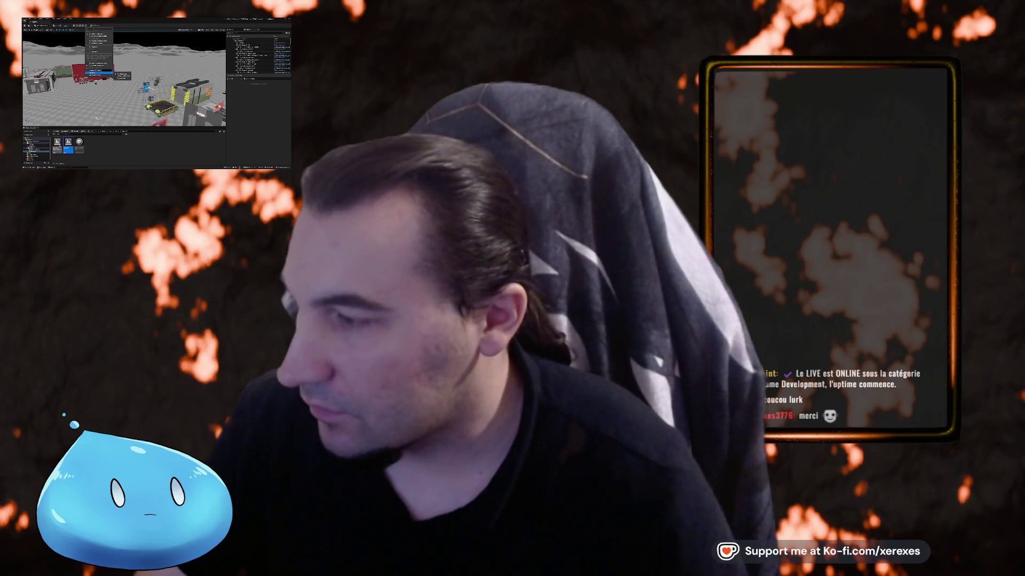
{"action": "left_click", "coordinate": [122, 73]}
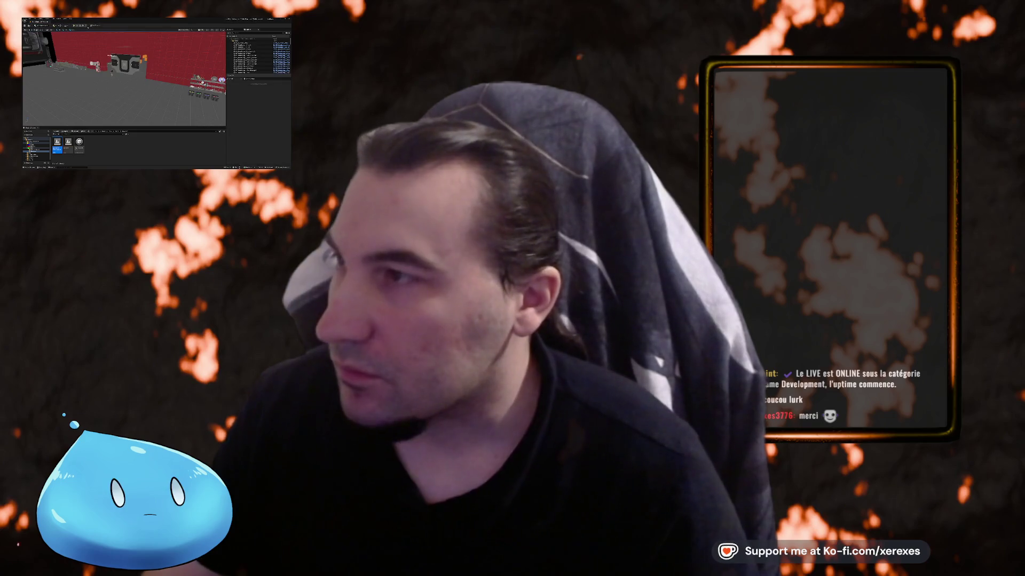
{"action": "right_click", "coordinate": [87, 28]}
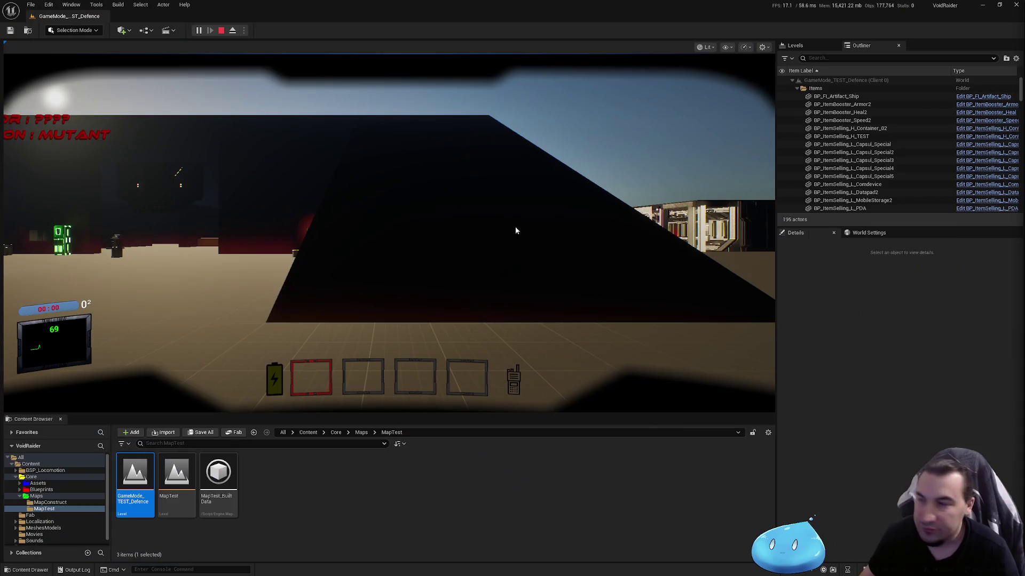
As the main player, walk to the shelf and pick up the rifle.
{"action": "left_click", "coordinate": [639, 258]}
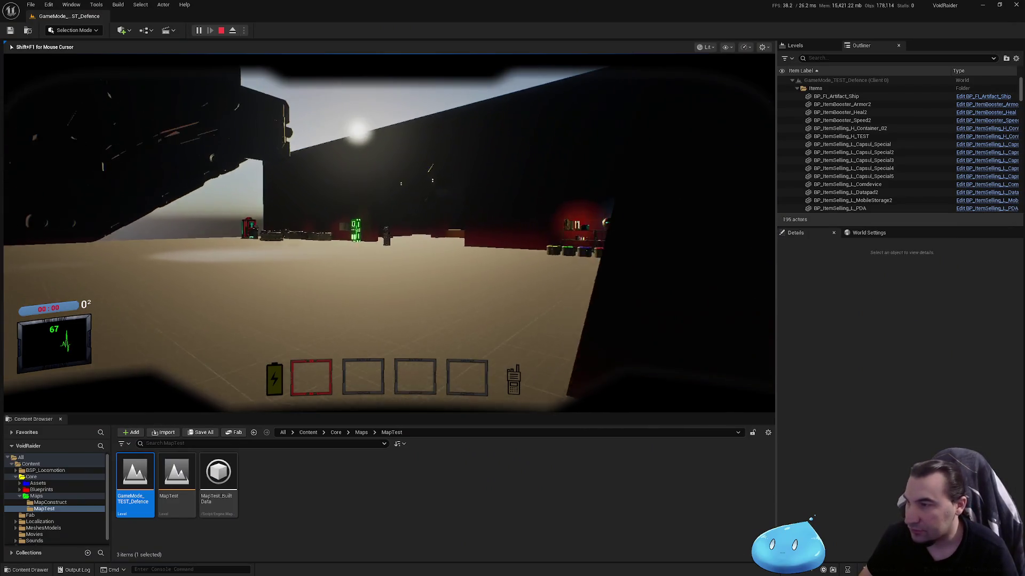
{"action": "key", "text": "w"}
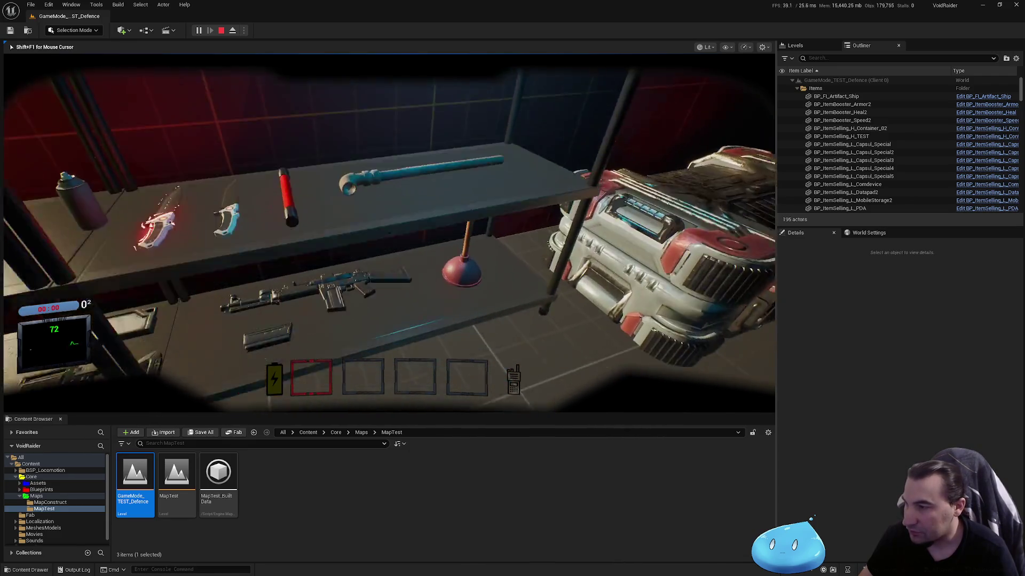
{"action": "key", "text": "e"}
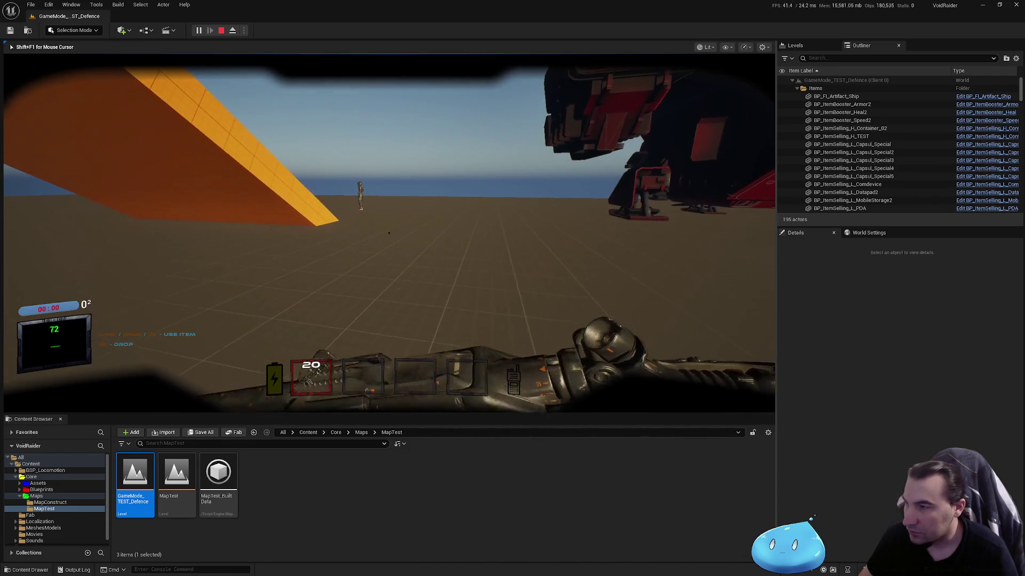
{"action": "key", "text": "shift+F1"}
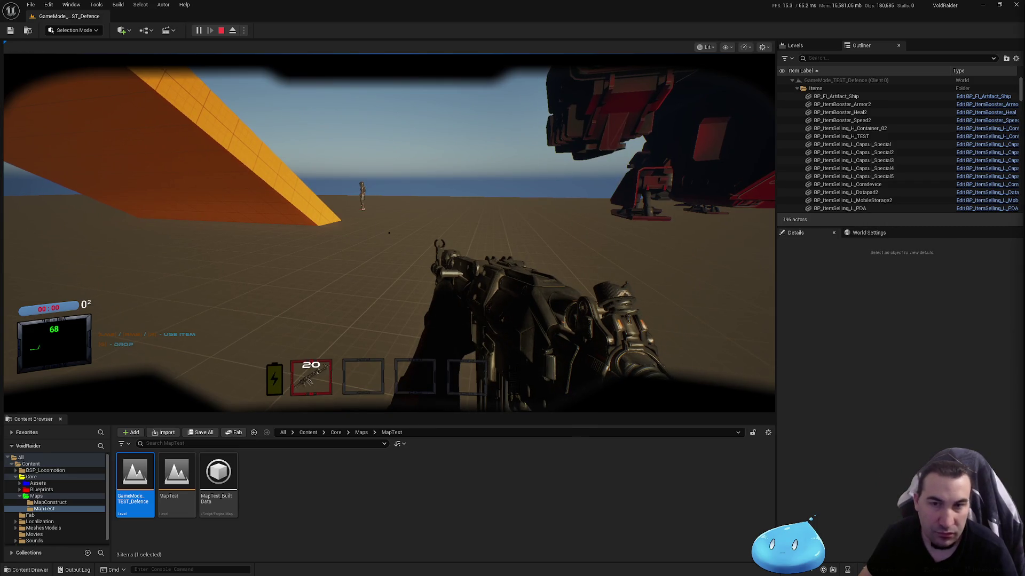
In the Client 1 window, equip the slot 4 item, fire it, and walk toward the other player.
{"action": "key", "text": "super"}
{"action": "mouse_move", "coordinate": [608, 570]}
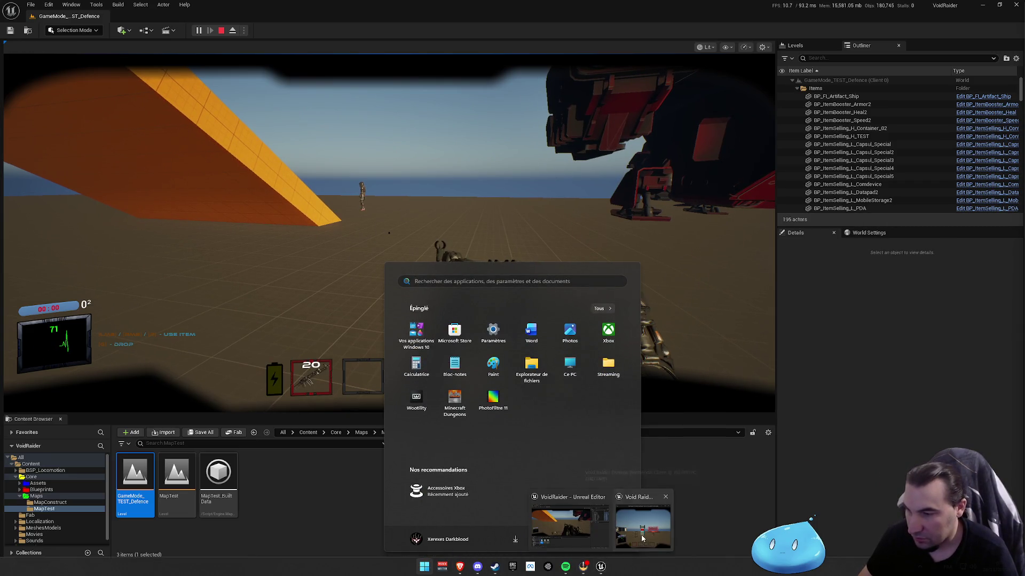
{"action": "left_click", "coordinate": [642, 539]}
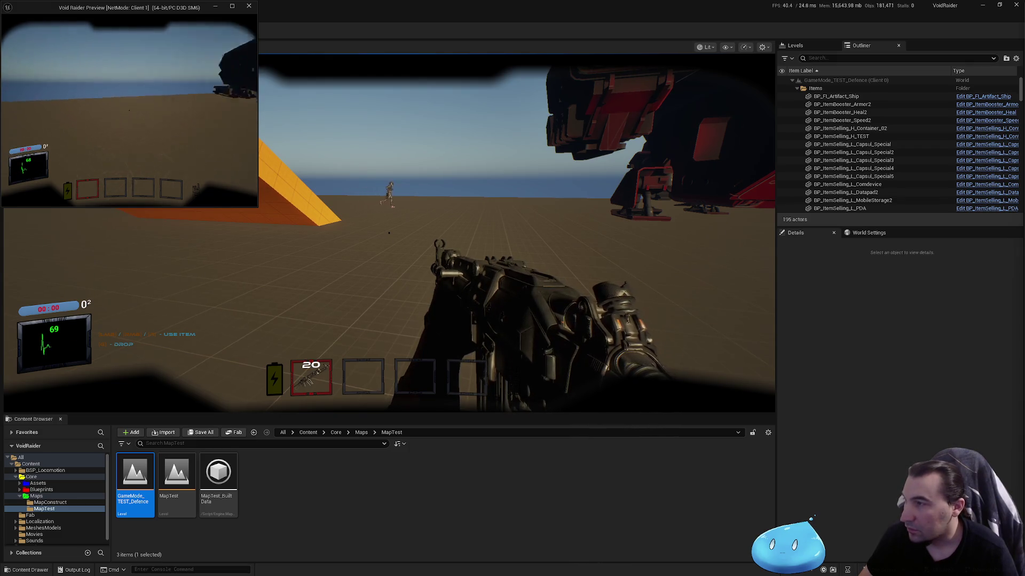
{"action": "key", "text": "w"}
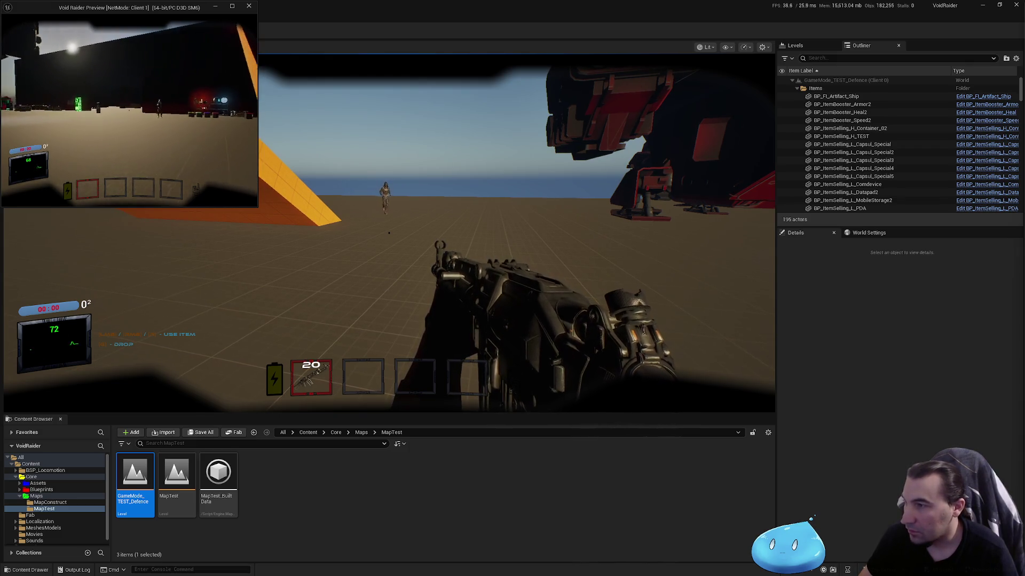
{"action": "key", "text": "w"}
{"action": "key", "text": "w"}
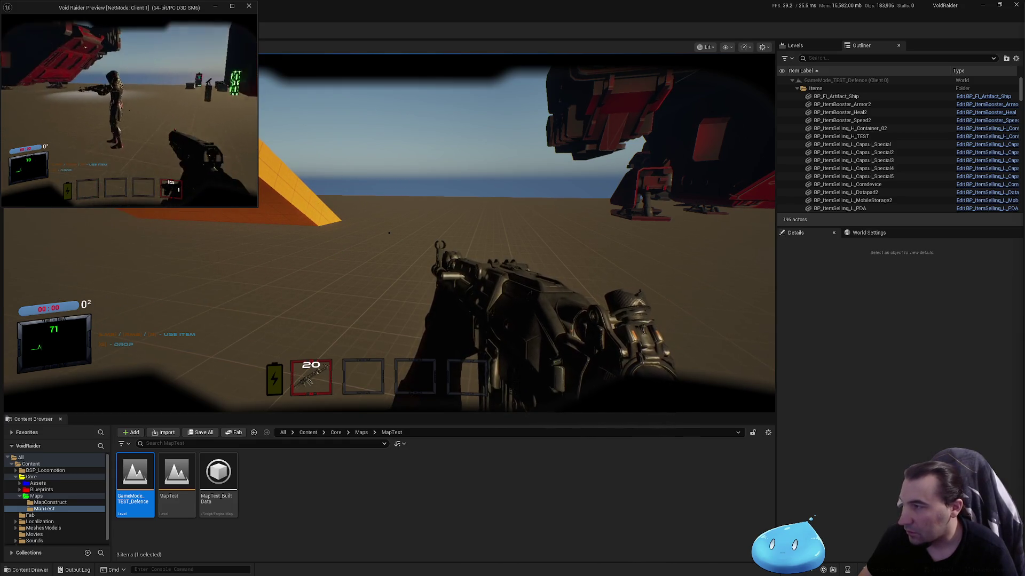
{"action": "key", "text": "4"}
{"action": "left_click", "coordinate": [130, 111]}
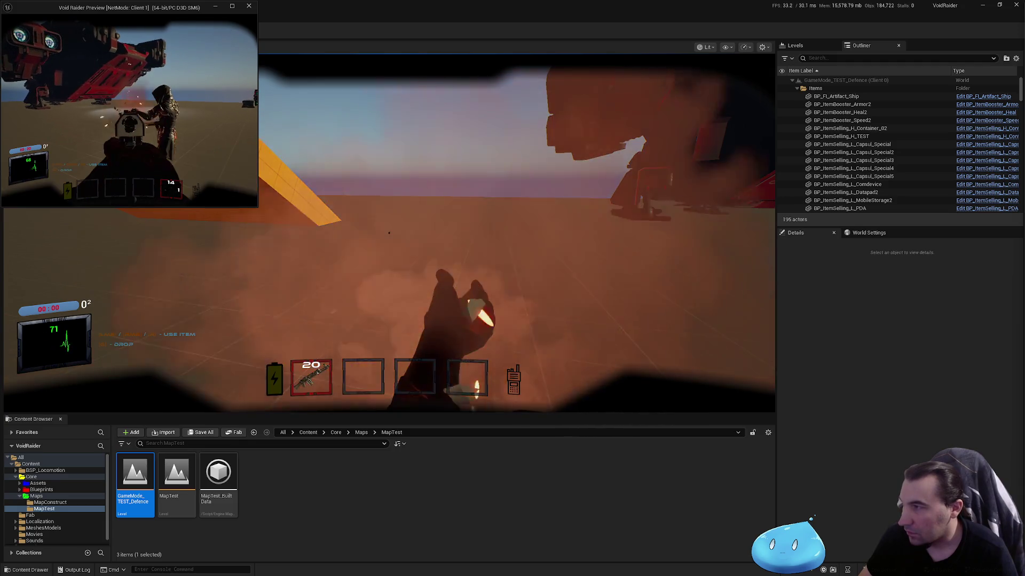
{"action": "key", "text": "w"}
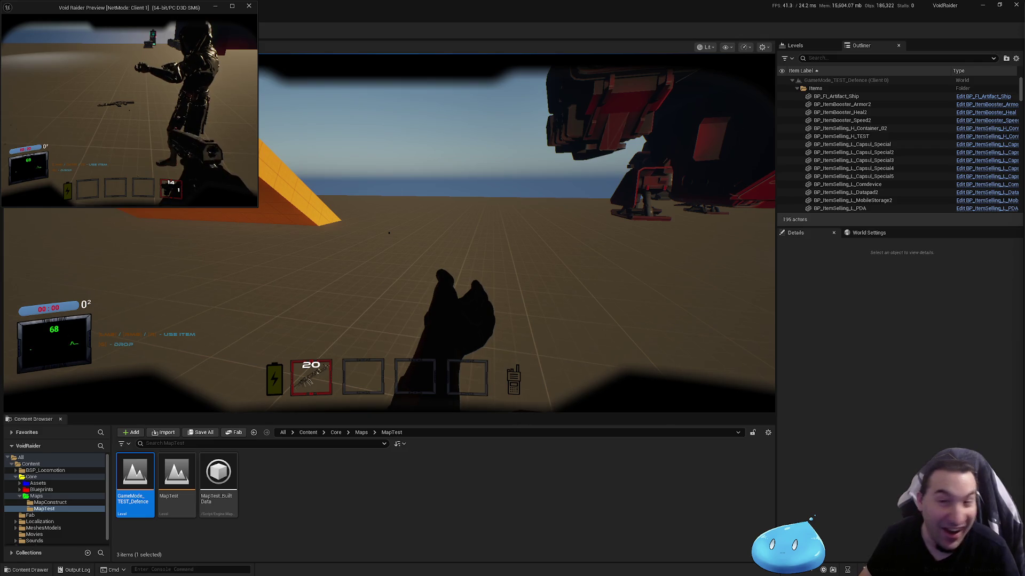
{"action": "key", "text": "w"}
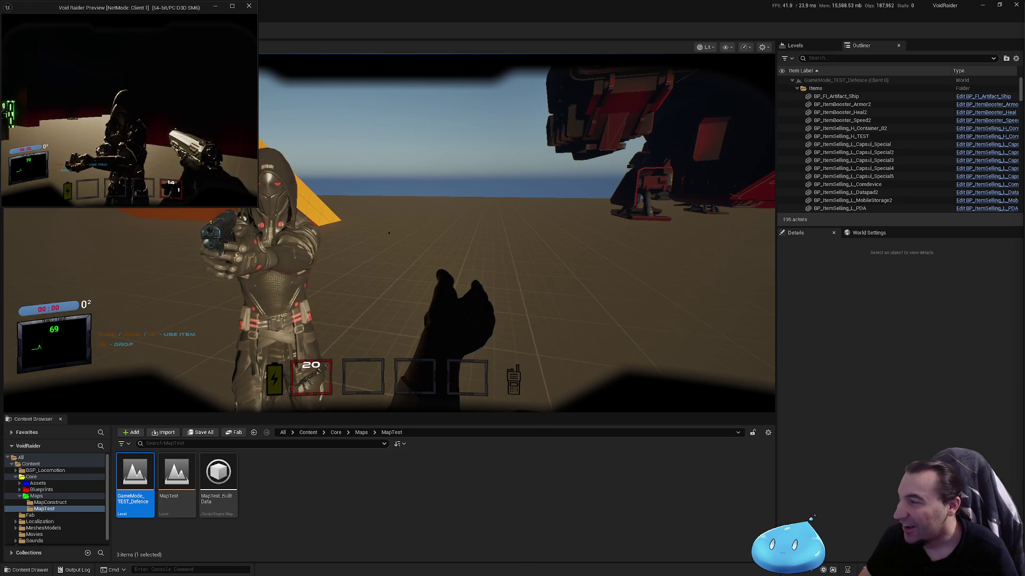
Back as the main player, drop and re-pick the rifle, fire six shots, then stop the session.
{"action": "left_click", "coordinate": [388, 233]}
{"action": "key", "text": "g"}
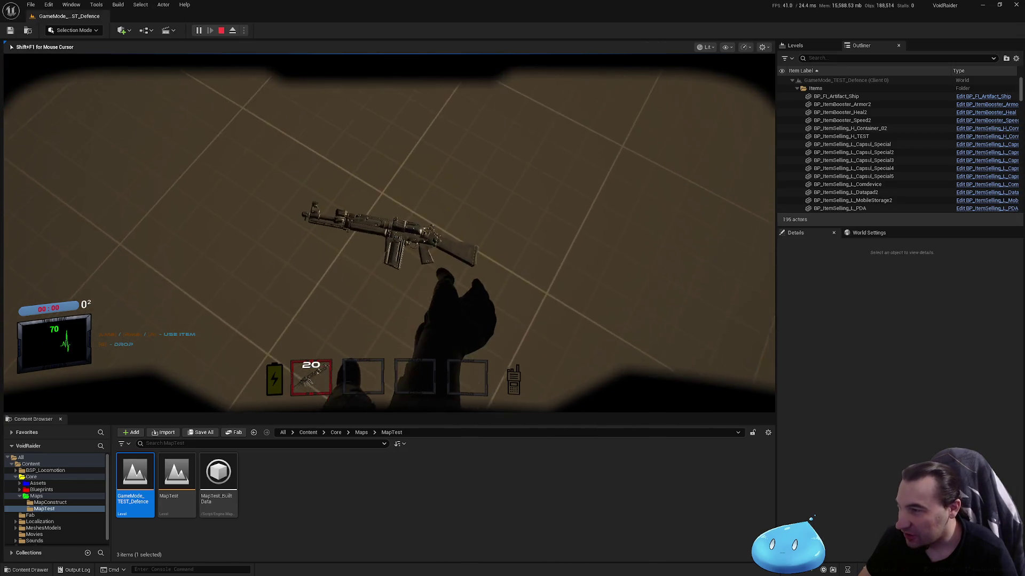
{"action": "key", "text": "e"}
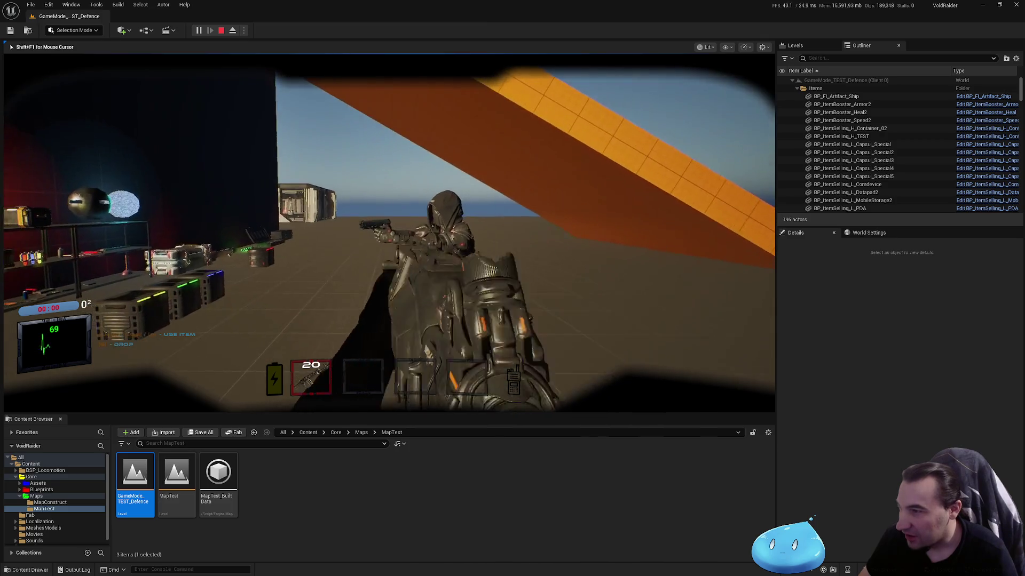
{"action": "left_click", "coordinate": [389, 232]}
{"action": "left_click", "coordinate": [389, 233]}
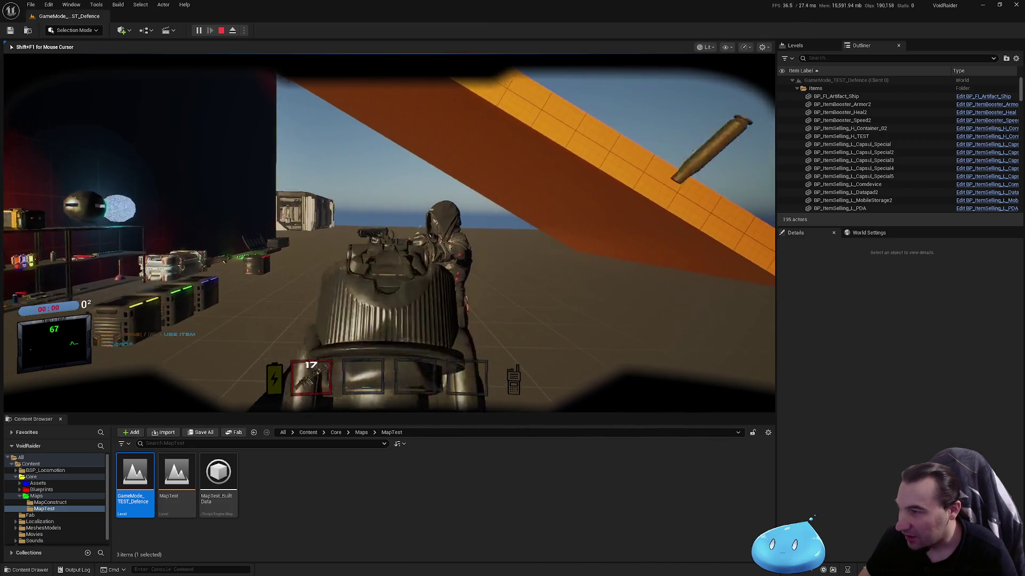
{"action": "left_click", "coordinate": [389, 232]}
{"action": "left_click", "coordinate": [388, 233]}
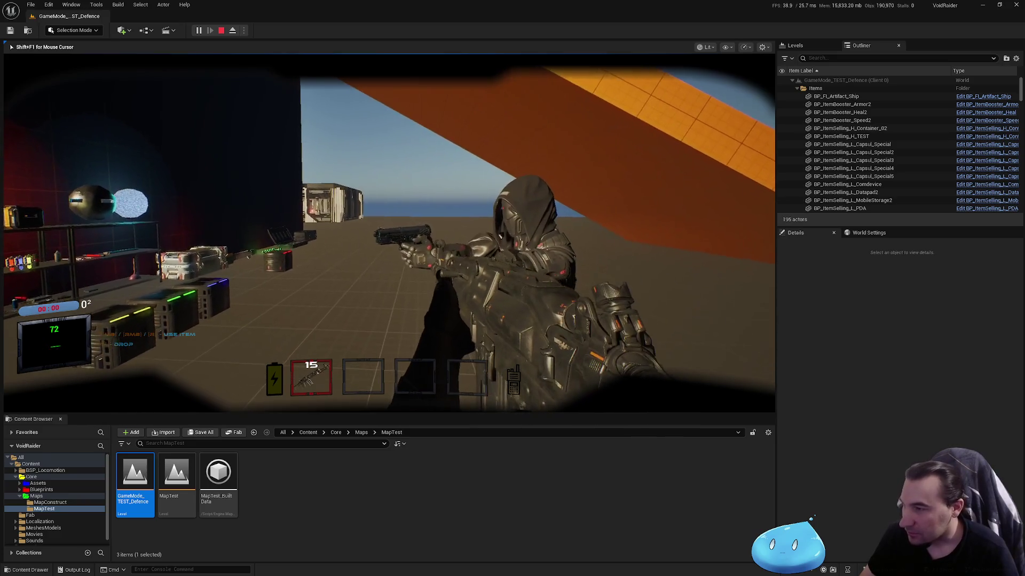
{"action": "left_click", "coordinate": [389, 233]}
{"action": "left_click", "coordinate": [389, 233]}
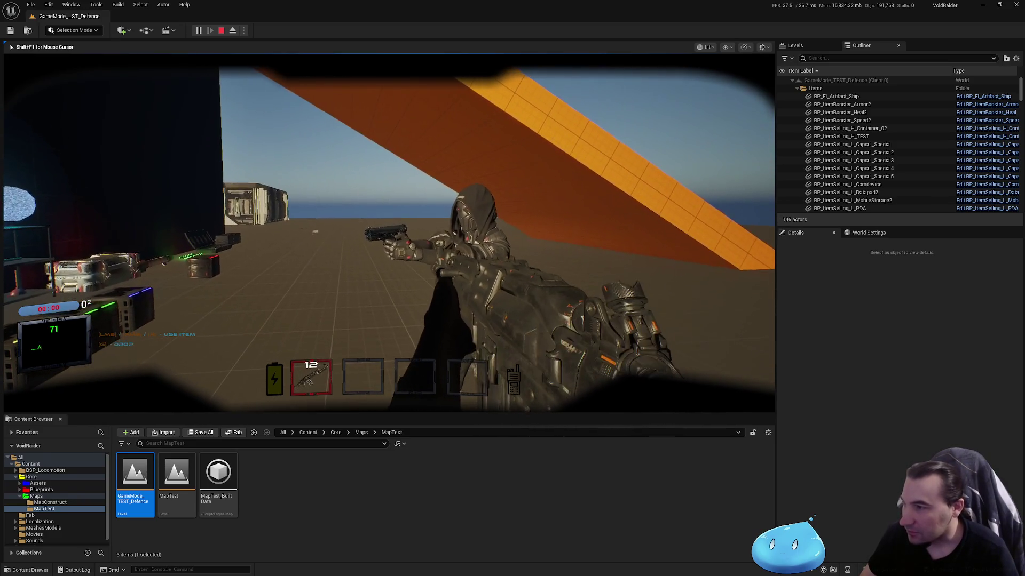
{"action": "key", "text": "shift+F1"}
{"action": "key", "text": "Escape"}
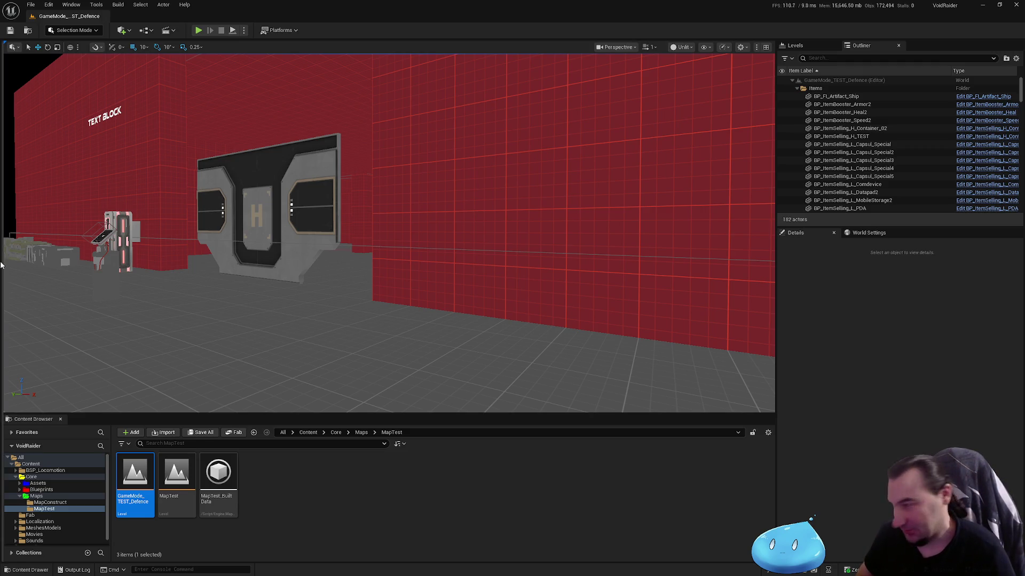
Go through Blueprints > Characters > Items > ItemsUseables > Weapons and open BP_ItemUseable_L_AssaultRifle.
{"action": "left_click", "coordinate": [51, 490]}
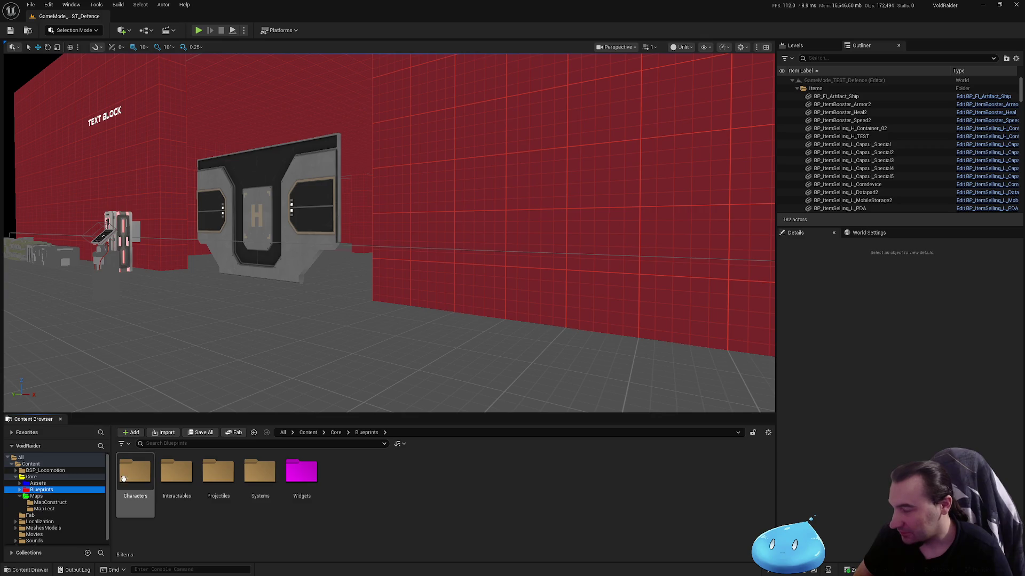
{"action": "double_click", "coordinate": [123, 478]}
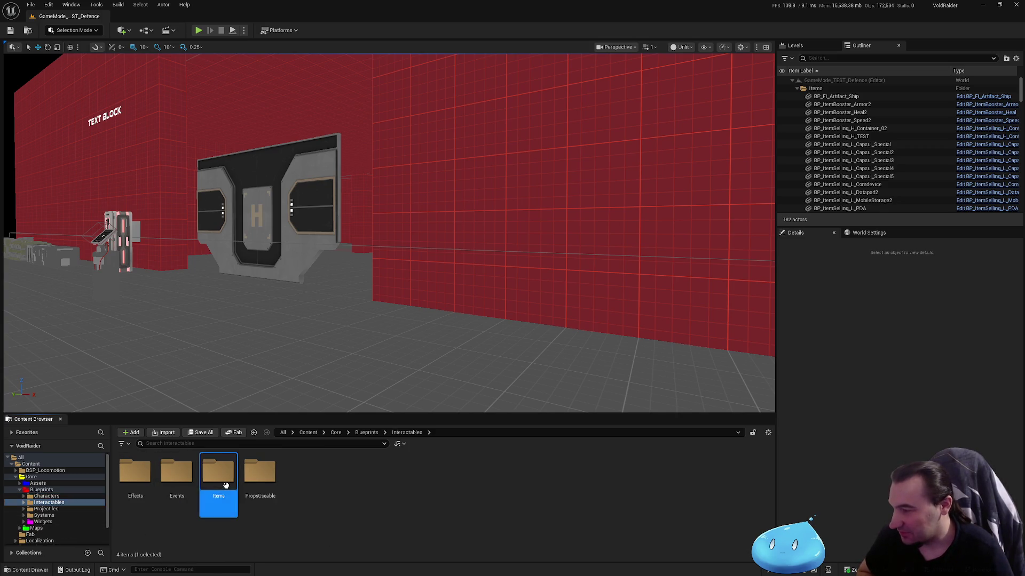
{"action": "double_click", "coordinate": [218, 472]}
{"action": "double_click", "coordinate": [312, 487]}
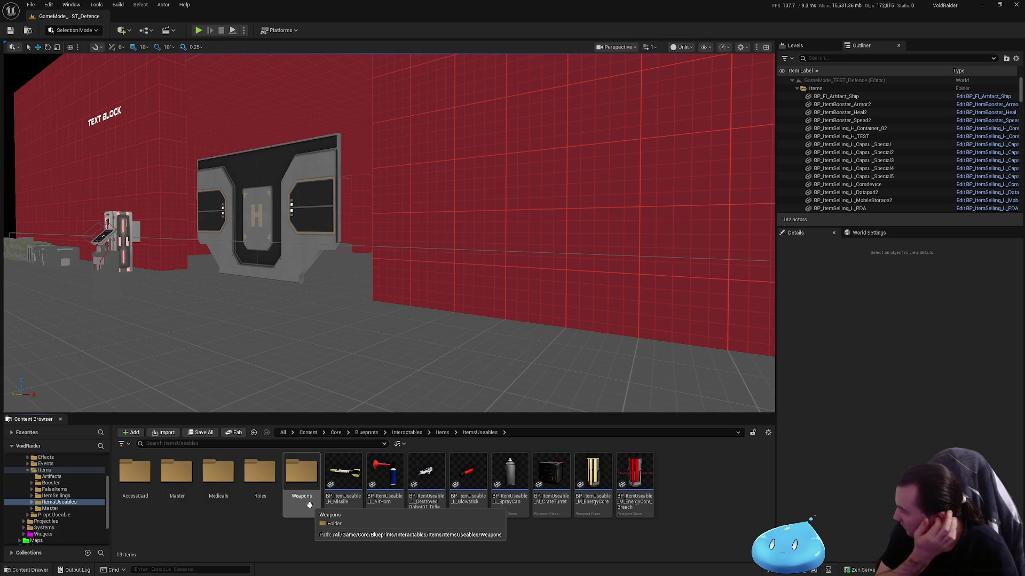
{"action": "double_click", "coordinate": [309, 505]}
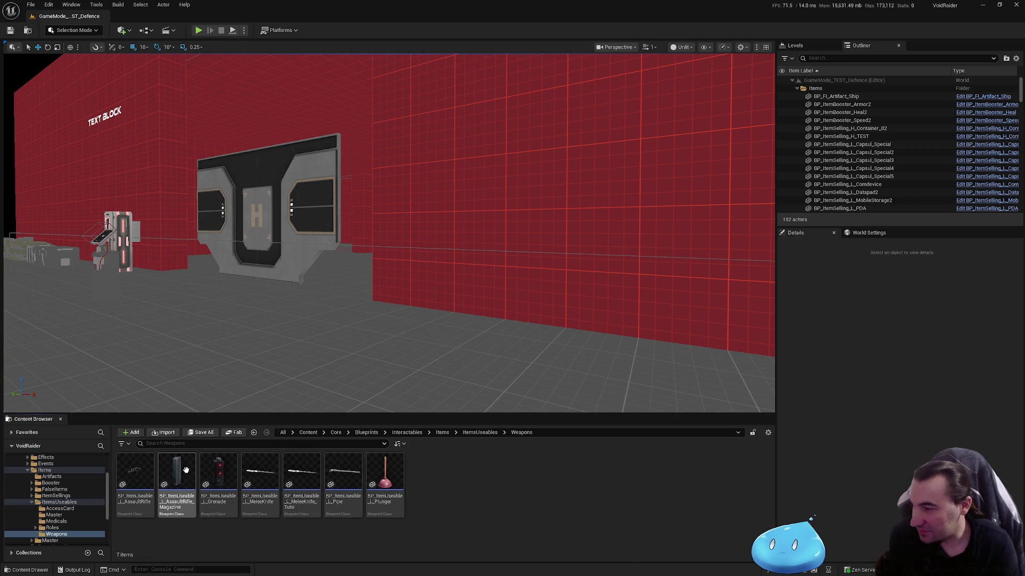
{"action": "double_click", "coordinate": [134, 473]}
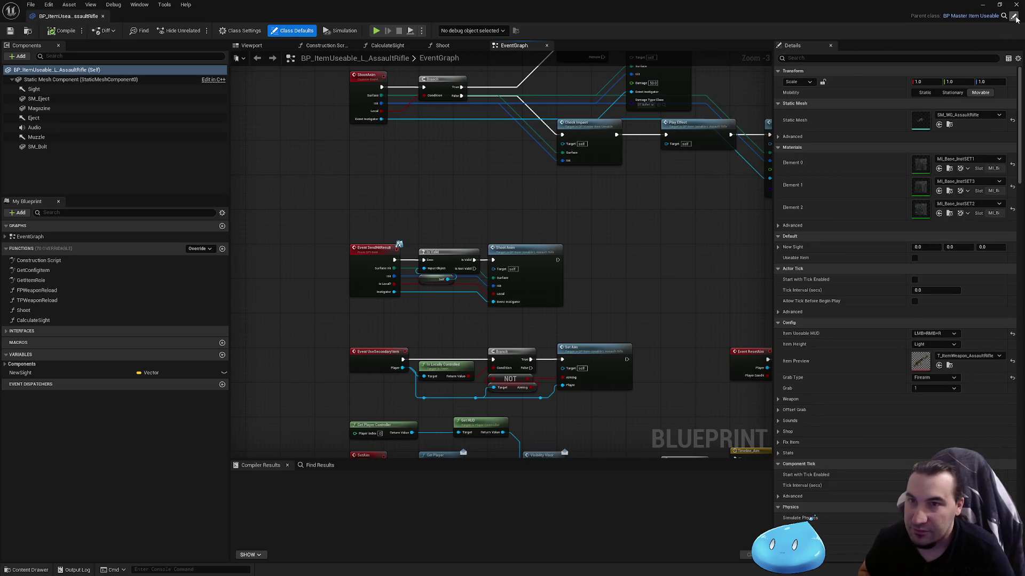
Follow the parent class link up to BP_MasterItem and close the OnRep_bUseableItem graph.
{"action": "left_click", "coordinate": [1013, 16]}
{"action": "left_click", "coordinate": [1014, 16]}
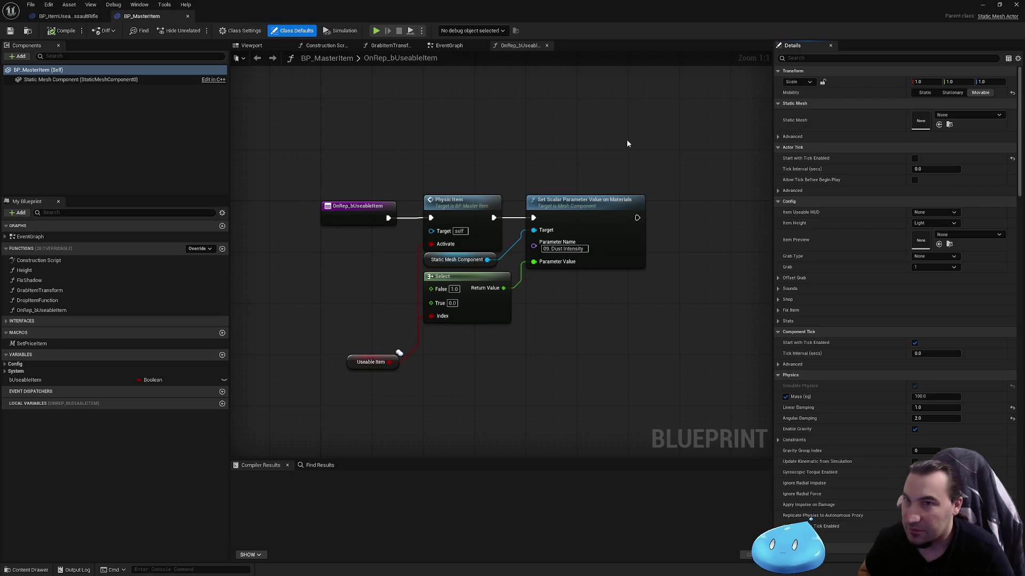
{"action": "scroll", "coordinate": [625, 149], "scroll_direction": "down", "scroll_amount": 5}
{"action": "scroll", "coordinate": [564, 213], "scroll_direction": "up", "scroll_amount": 5}
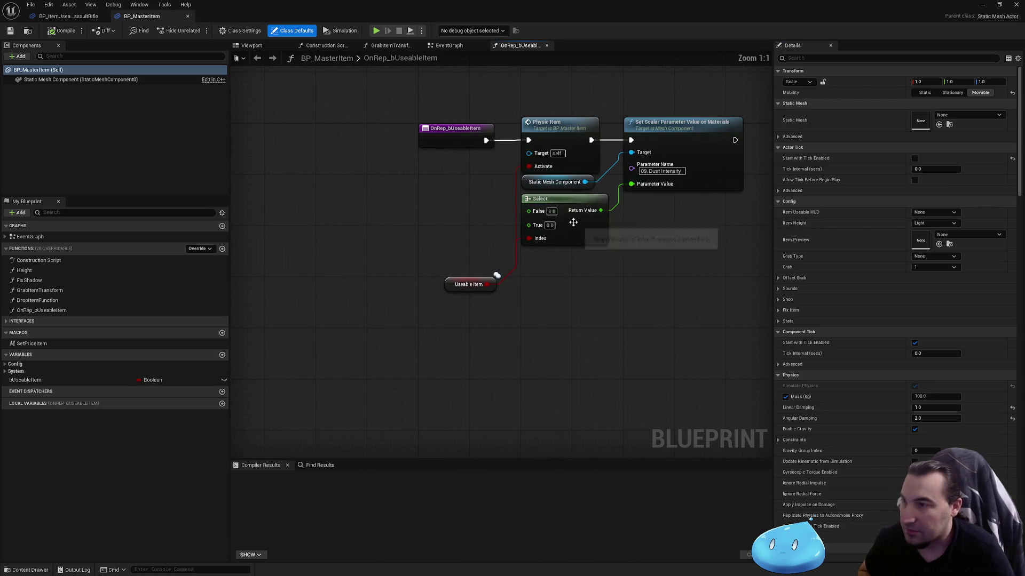
{"action": "left_click", "coordinate": [546, 46]}
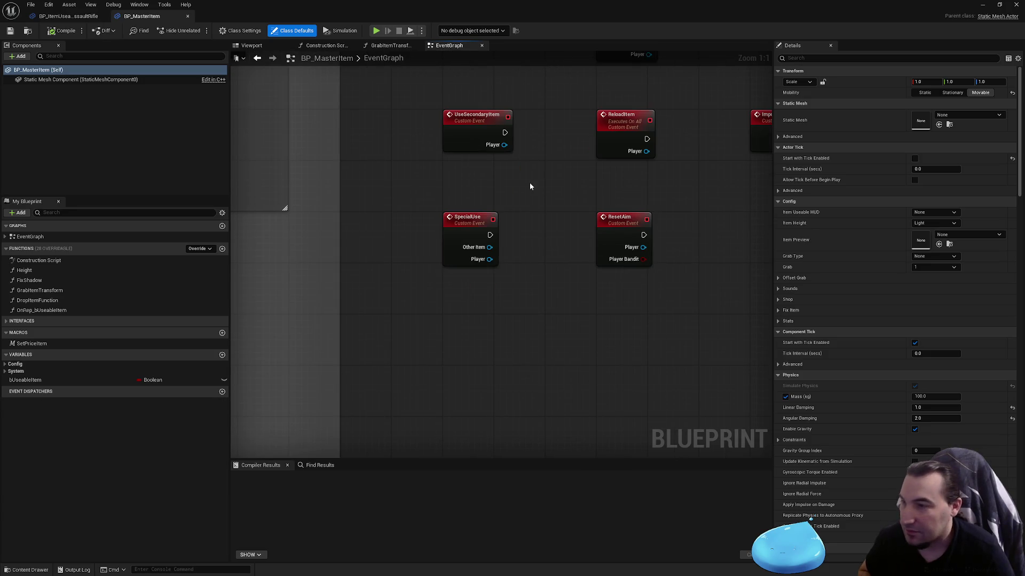
Pan the EventGraph to the Event AnyDamage branches and Set Simulate Physics nodes.
{"action": "scroll", "coordinate": [530, 186], "scroll_direction": "down", "scroll_amount": 6}
{"action": "scroll", "coordinate": [365, 260], "scroll_direction": "up", "scroll_amount": 4}
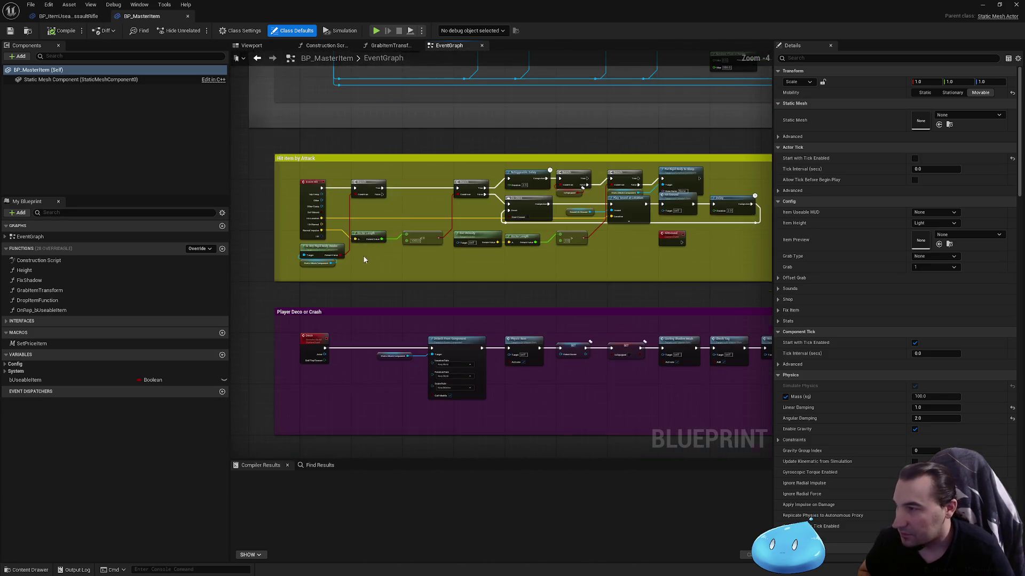
{"action": "scroll", "coordinate": [365, 259], "scroll_direction": "up", "scroll_amount": 2}
{"action": "left_click_drag", "start_coordinate": [513, 213], "coordinate": [22, 262]}
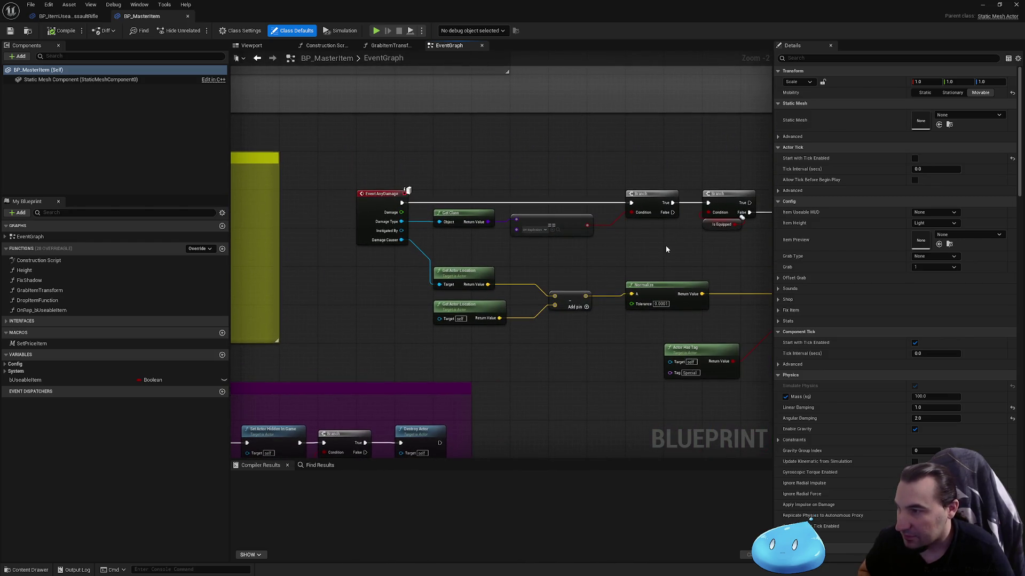
{"action": "left_click_drag", "start_coordinate": [699, 247], "coordinate": [407, 241]}
{"action": "scroll", "coordinate": [407, 241], "scroll_direction": "up", "scroll_amount": 1}
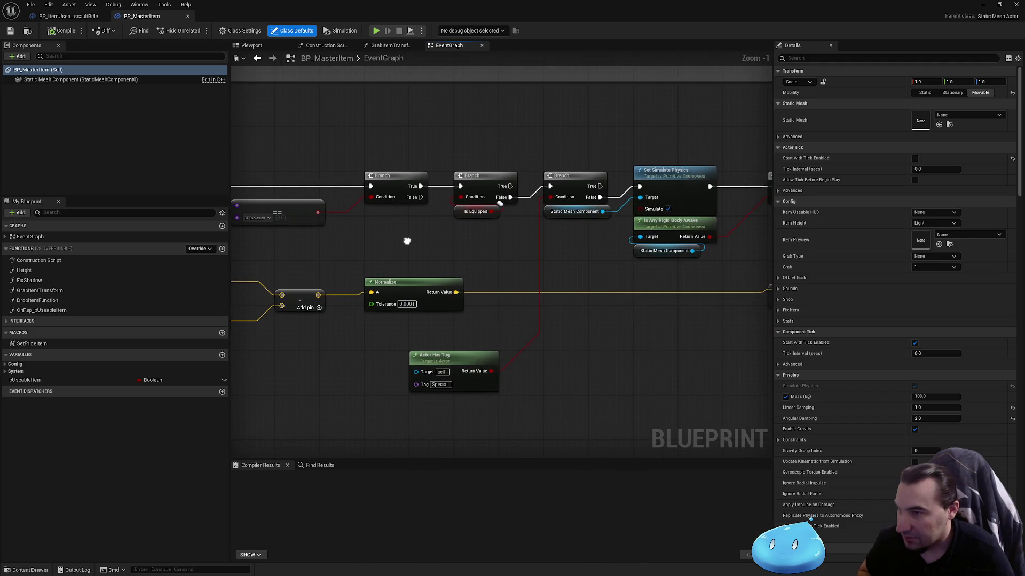
{"action": "mouse_move", "coordinate": [552, 231]}
{"action": "left_mouse_down"}
{"action": "mouse_move", "coordinate": [549, 270]}
{"action": "mouse_move", "coordinate": [336, 300]}
{"action": "mouse_move", "coordinate": [182, 291]}
{"action": "left_mouse_up"}
{"action": "mouse_move", "coordinate": [297, 313]}
{"action": "left_mouse_down"}
{"action": "mouse_move", "coordinate": [512, 299]}
{"action": "mouse_move", "coordinate": [528, 323]}
{"action": "mouse_move", "coordinate": [694, 304]}
{"action": "left_mouse_up"}
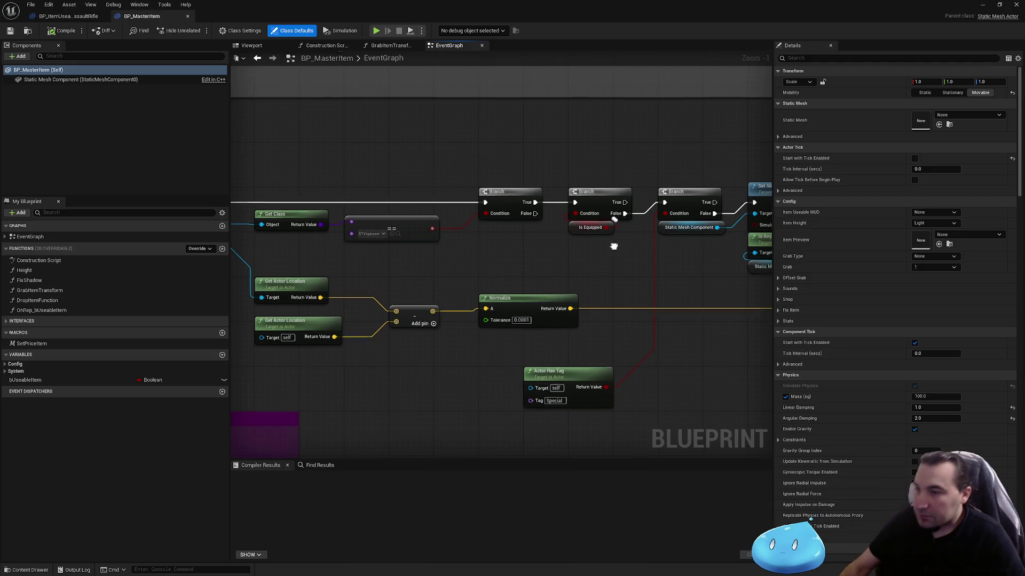
{"action": "mouse_move", "coordinate": [614, 242]}
{"action": "left_mouse_down"}
{"action": "mouse_move", "coordinate": [288, 271]}
{"action": "mouse_move", "coordinate": [572, 295]}
{"action": "left_mouse_up"}
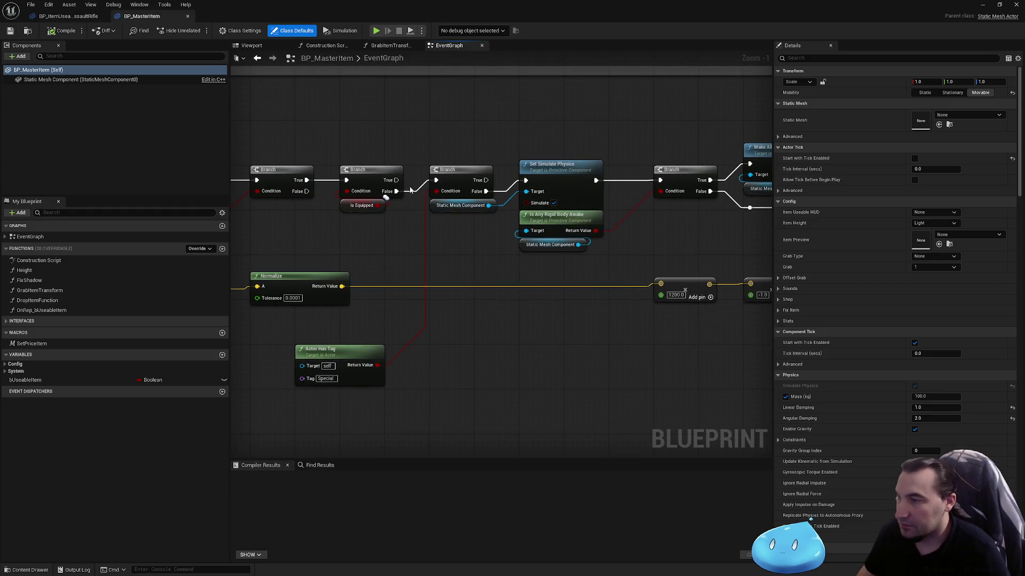
{"action": "left_click_drag", "start_coordinate": [411, 190], "coordinate": [655, 181]}
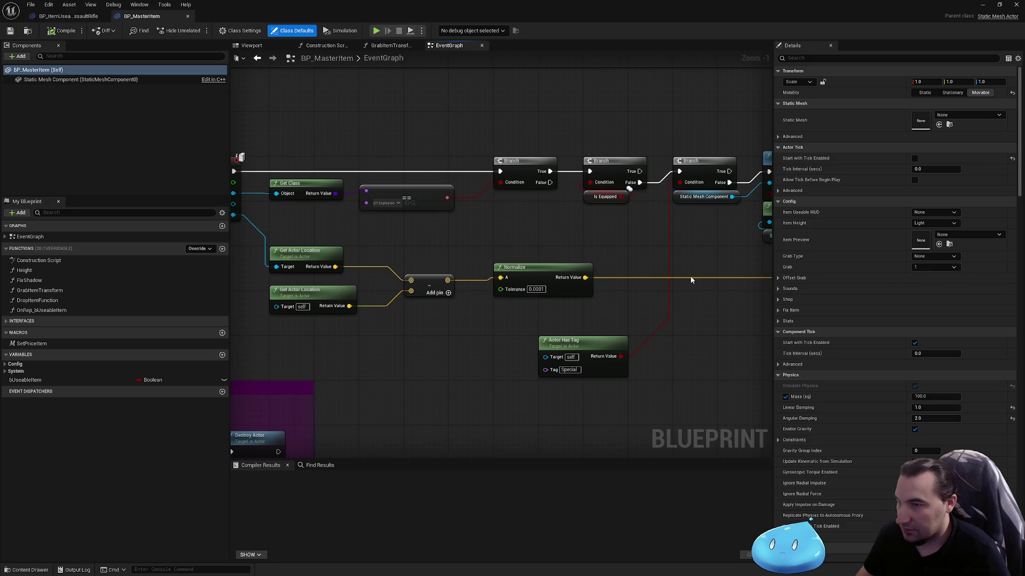
{"action": "left_click_drag", "start_coordinate": [643, 255], "coordinate": [521, 255]}
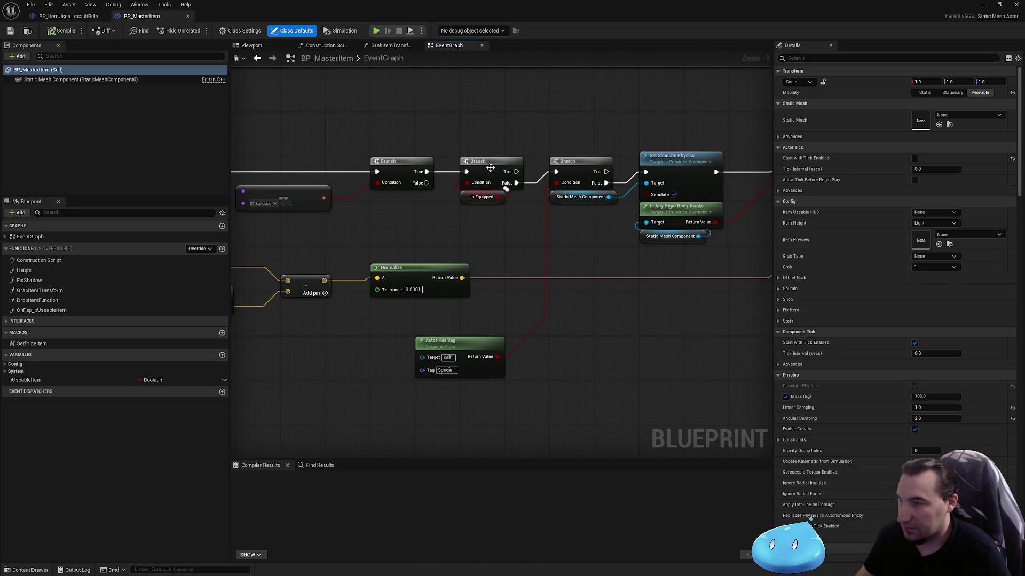
Add a Print String node to the BP_MasterItem graph.
{"action": "right_click", "coordinate": [482, 110]}
{"action": "type", "text": "pri"}
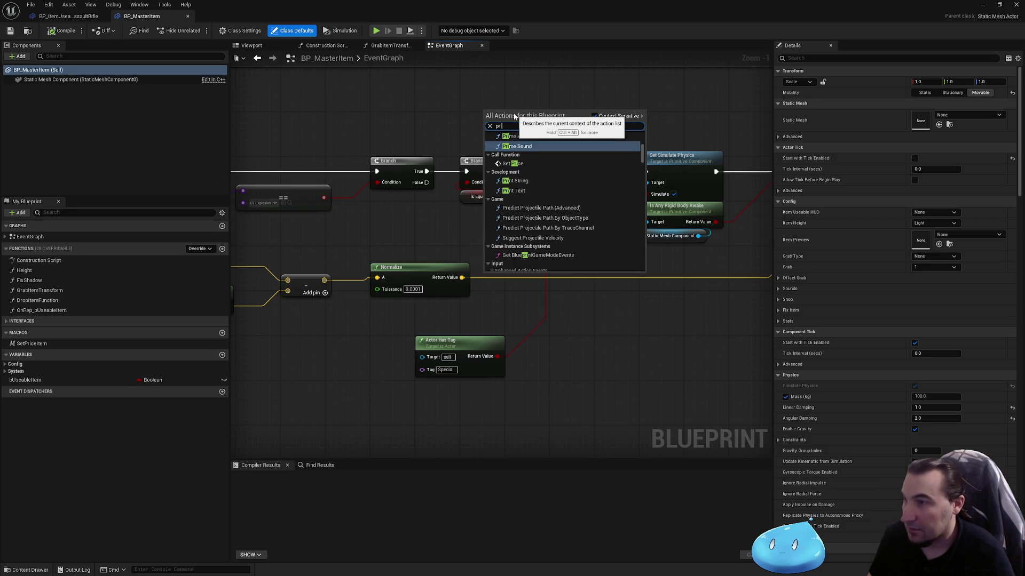
{"action": "type", "text": "nt"}
{"action": "key", "text": "Return"}
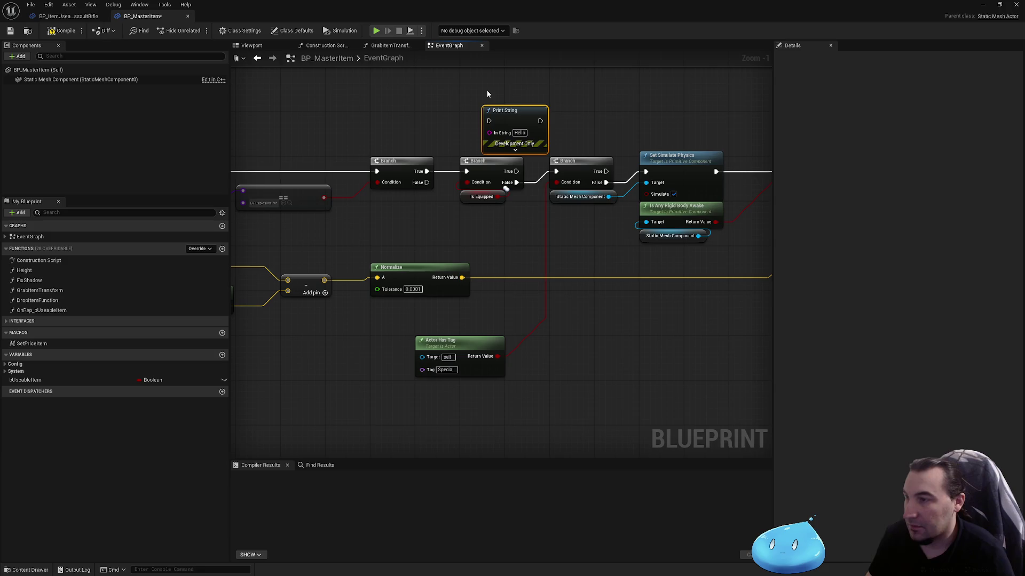
{"action": "mouse_move", "coordinate": [494, 102]}
{"action": "left_mouse_down"}
{"action": "mouse_move", "coordinate": [555, 162]}
{"action": "mouse_move", "coordinate": [624, 162]}
{"action": "left_mouse_up"}
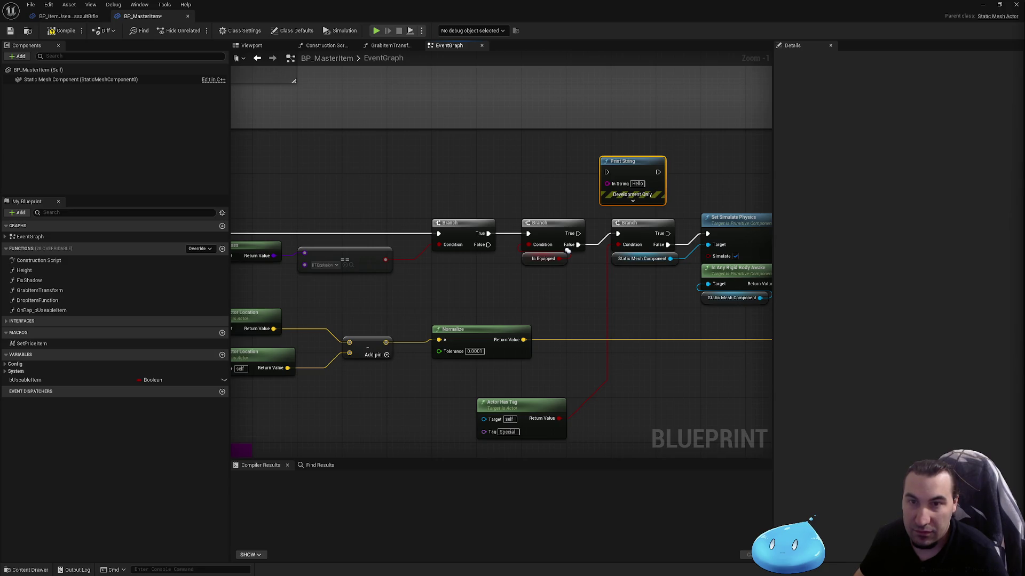
Dismiss the Steam window, return to the graph, and compile BP_MasterItem.
{"action": "key", "text": "super"}
{"action": "left_click", "coordinate": [495, 567]}
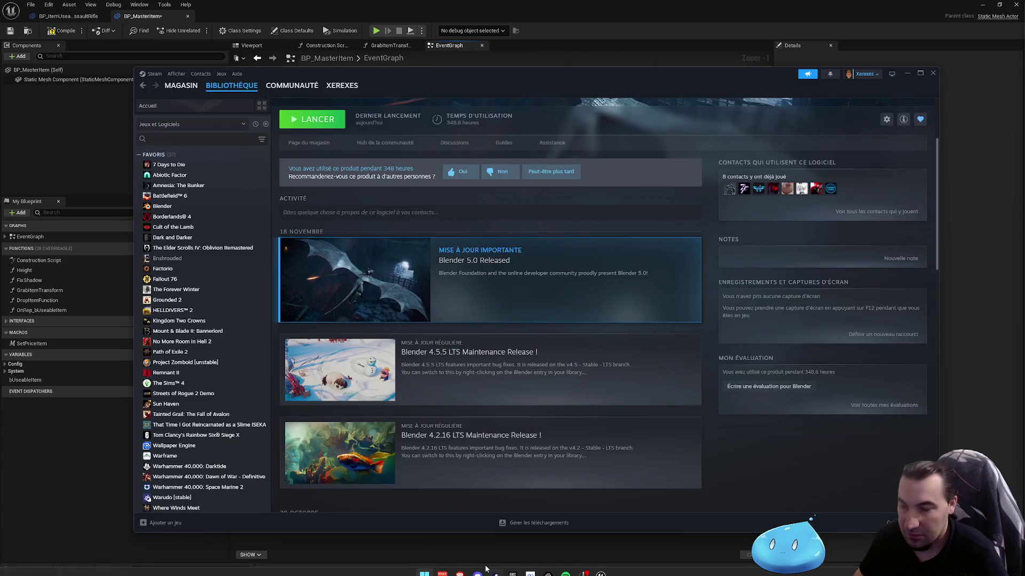
{"action": "key", "text": "super"}
{"action": "left_click", "coordinate": [933, 73]}
{"action": "key", "text": "super"}
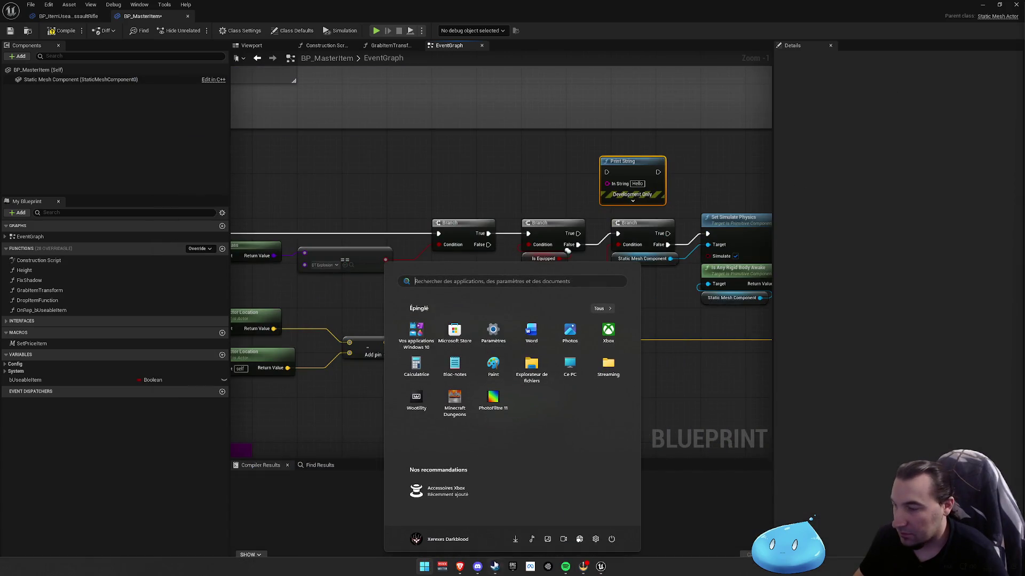
{"action": "key", "text": "super"}
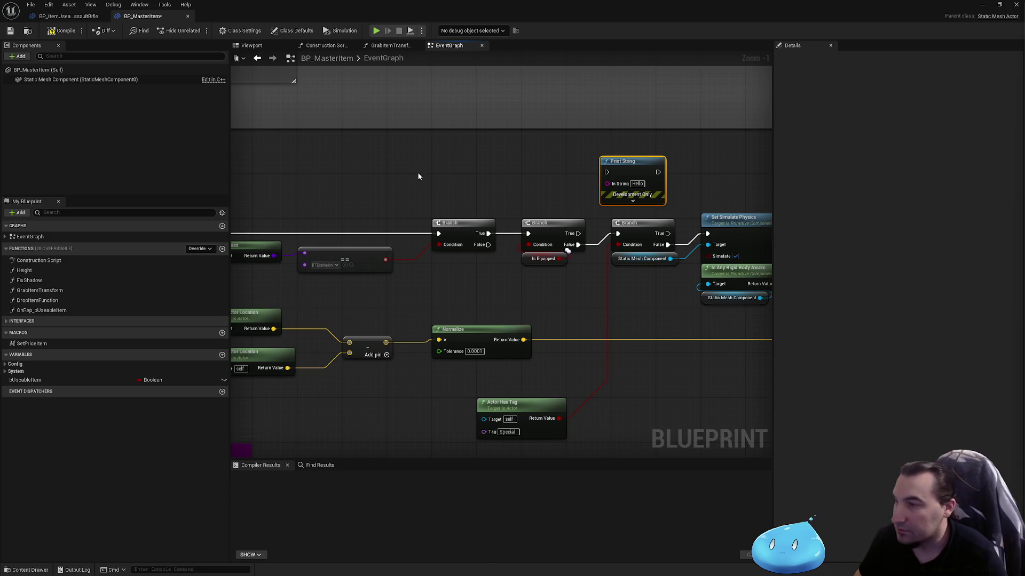
{"action": "left_click_drag", "start_coordinate": [418, 176], "coordinate": [322, 146]}
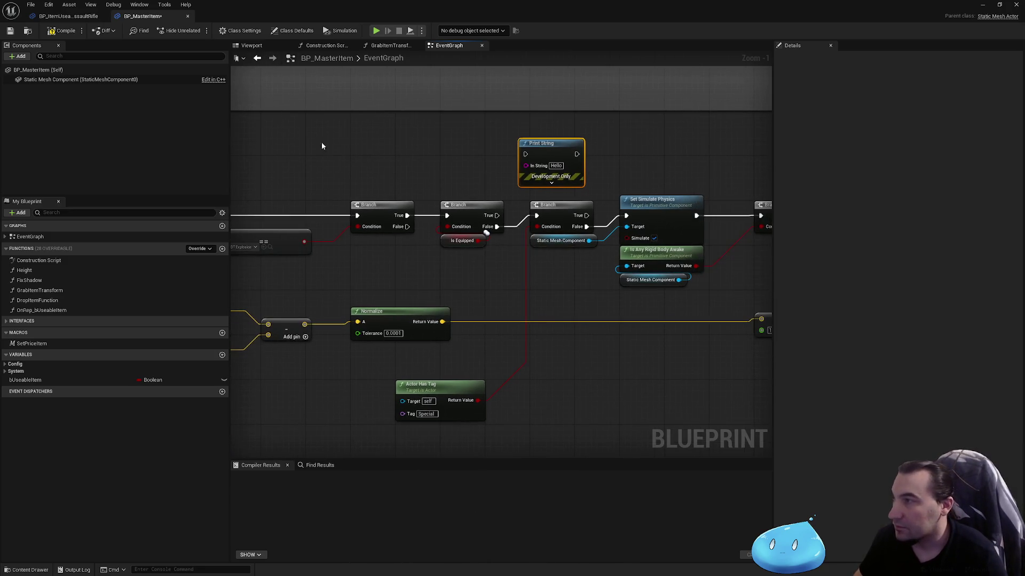
{"action": "left_click", "coordinate": [9, 34]}
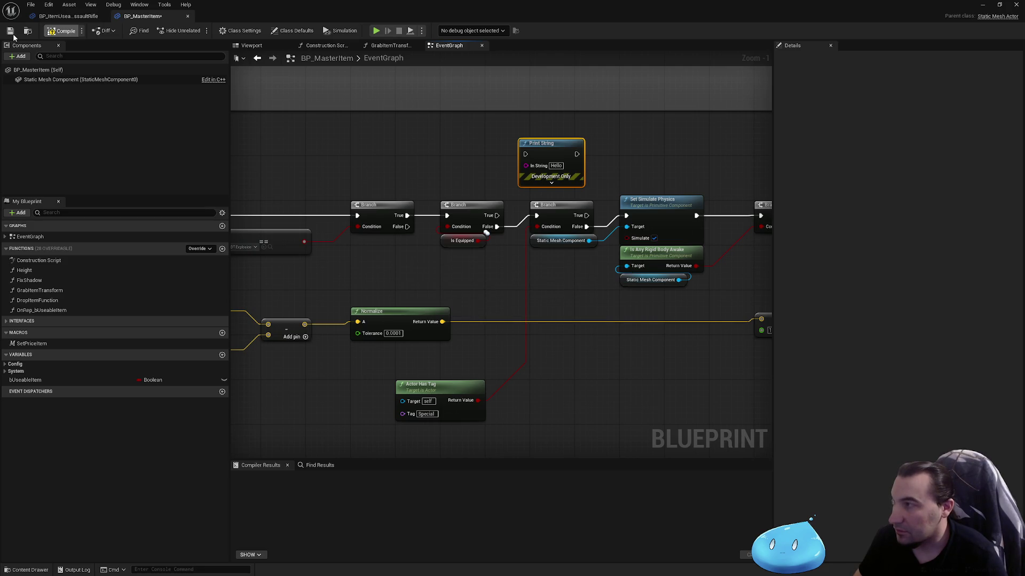
Inspect the Pick Up Item chain, including the node that sets Is Equipped.
{"action": "left_click_drag", "start_coordinate": [400, 234], "coordinate": [725, 291]}
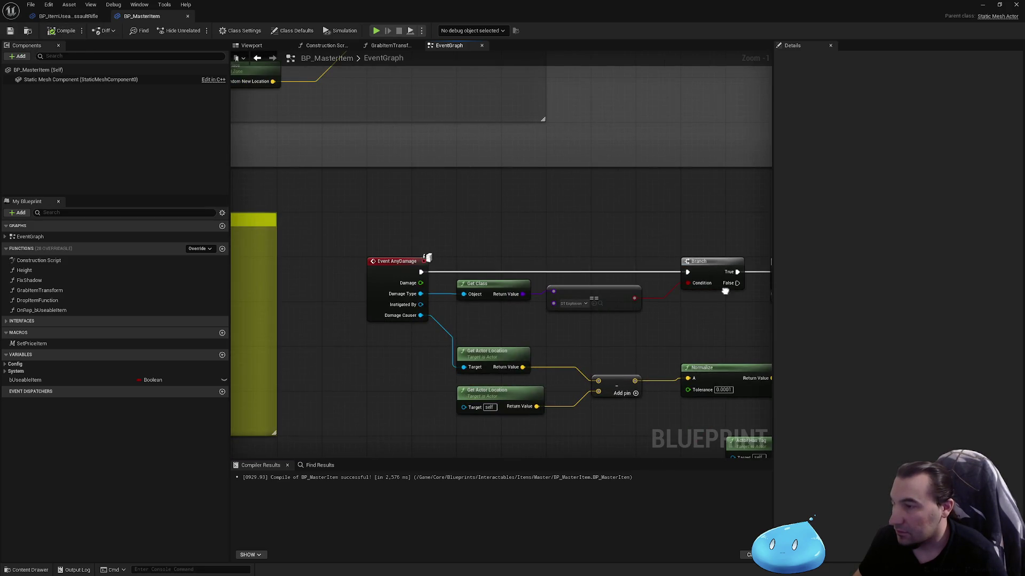
{"action": "scroll", "coordinate": [721, 288], "scroll_direction": "down", "scroll_amount": 5}
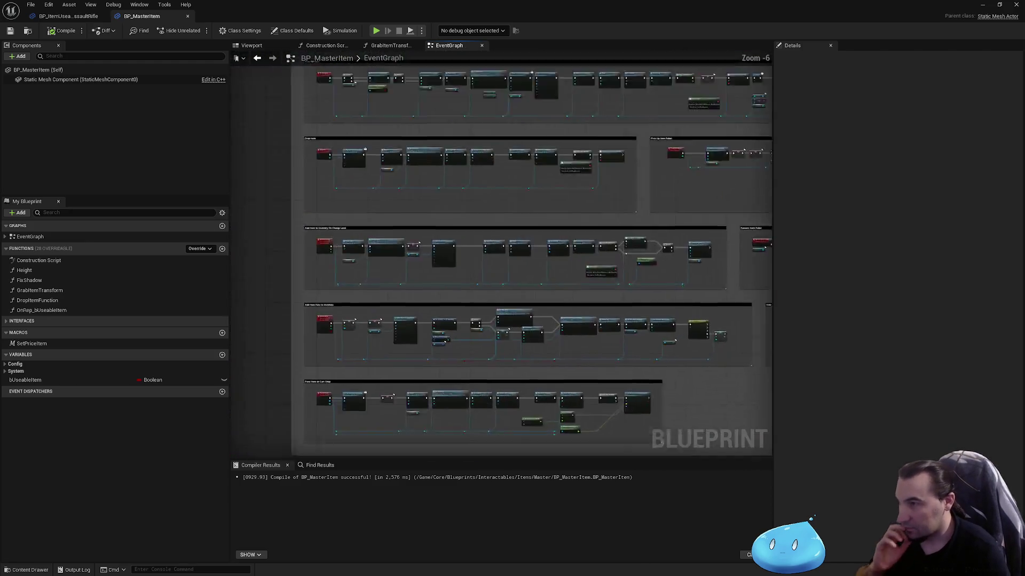
{"action": "scroll", "coordinate": [443, 157], "scroll_direction": "up", "scroll_amount": 4}
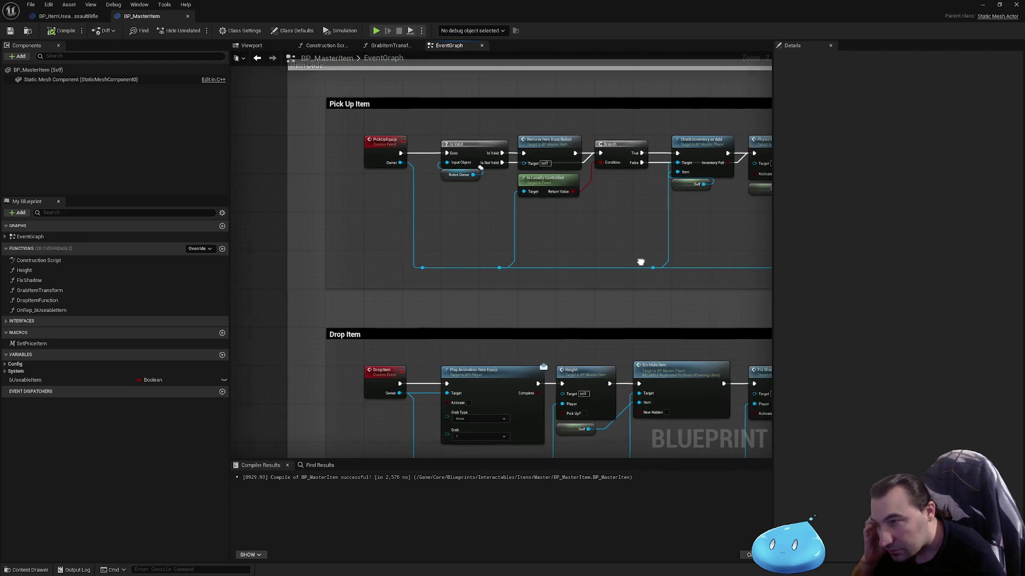
{"action": "mouse_move", "coordinate": [640, 263]}
{"action": "left_mouse_down"}
{"action": "mouse_move", "coordinate": [613, 275]}
{"action": "mouse_move", "coordinate": [453, 270]}
{"action": "mouse_move", "coordinate": [290, 291]}
{"action": "mouse_move", "coordinate": [604, 300]}
{"action": "mouse_move", "coordinate": [482, 311]}
{"action": "mouse_move", "coordinate": [425, 302]}
{"action": "left_mouse_up"}
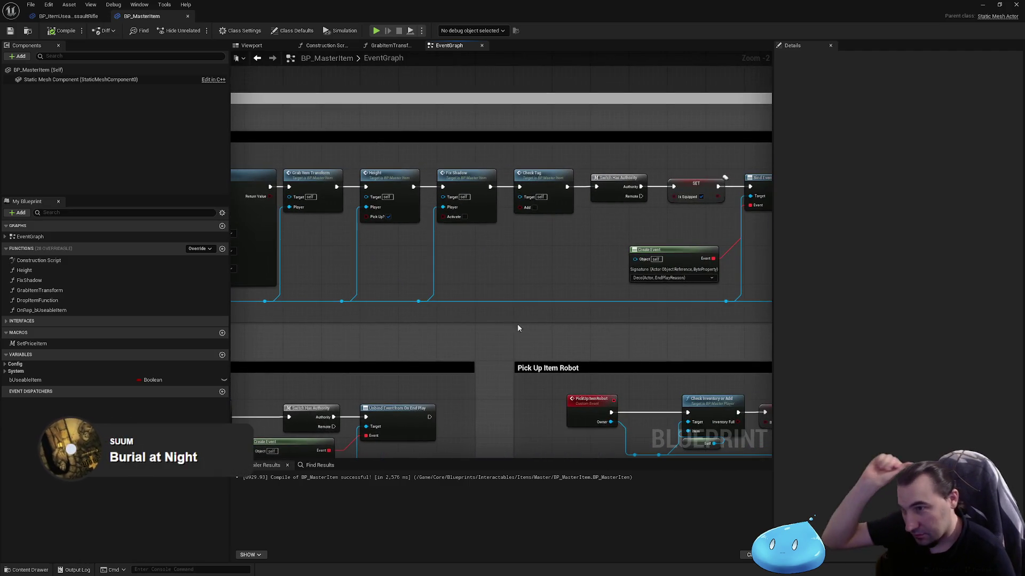
{"action": "mouse_move", "coordinate": [555, 318]}
{"action": "left_mouse_down"}
{"action": "mouse_move", "coordinate": [358, 326]}
{"action": "mouse_move", "coordinate": [338, 336]}
{"action": "left_mouse_up"}
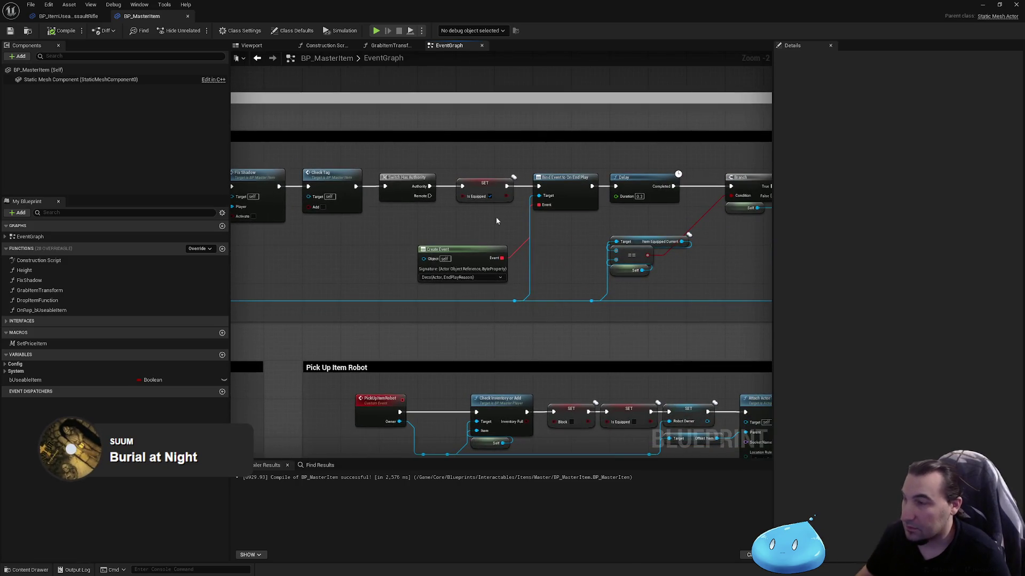
{"action": "left_click", "coordinate": [485, 190]}
{"action": "mouse_move", "coordinate": [538, 206]}
{"action": "left_mouse_down"}
{"action": "mouse_move", "coordinate": [331, 190]}
{"action": "mouse_move", "coordinate": [441, 204]}
{"action": "left_mouse_up"}
{"action": "left_click", "coordinate": [469, 242]}
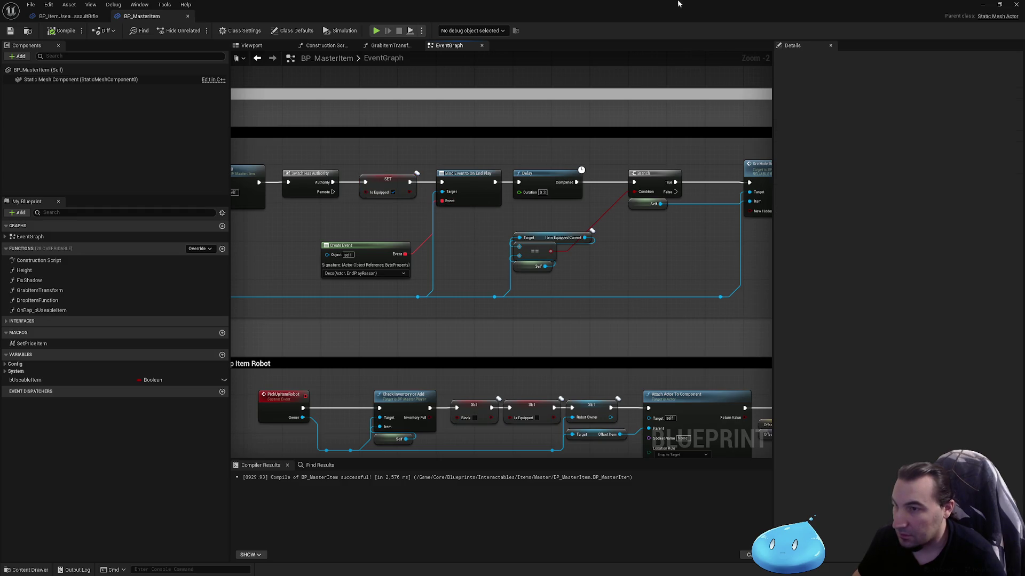
{"action": "left_click_drag", "start_coordinate": [638, 124], "coordinate": [500, 122]}
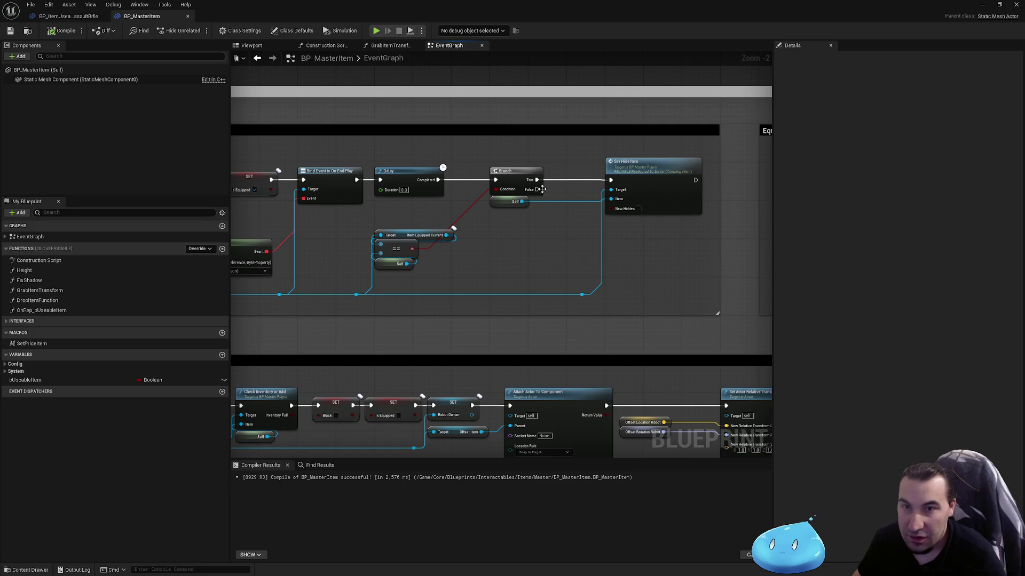
{"action": "scroll", "coordinate": [542, 190], "scroll_direction": "down", "scroll_amount": 3}
Connect the Is Equipped branch's True pin to Print String, then compile and save.
{"action": "mouse_move", "coordinate": [542, 190]}
{"action": "left_mouse_down"}
{"action": "mouse_move", "coordinate": [481, 134]}
{"action": "mouse_move", "coordinate": [384, 341]}
{"action": "left_mouse_up"}
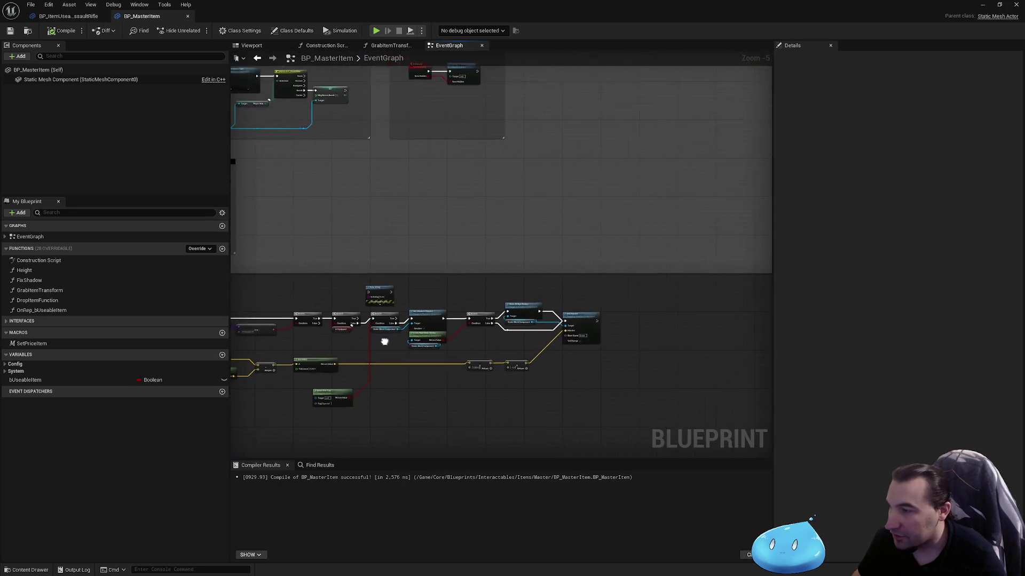
{"action": "scroll", "coordinate": [384, 341], "scroll_direction": "up", "scroll_amount": 4}
{"action": "left_click_drag", "start_coordinate": [439, 300], "coordinate": [468, 239]}
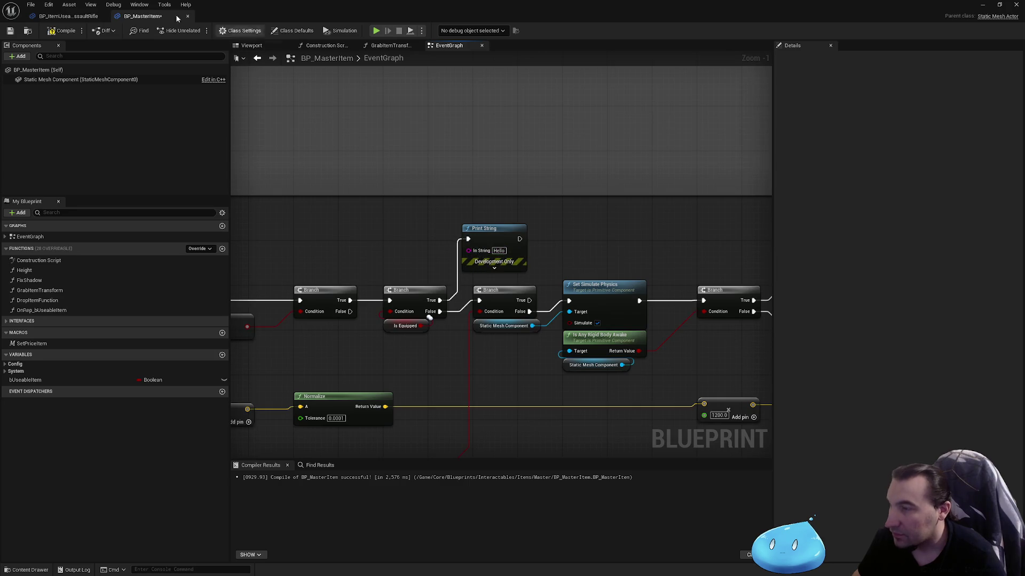
{"action": "left_click", "coordinate": [10, 32]}
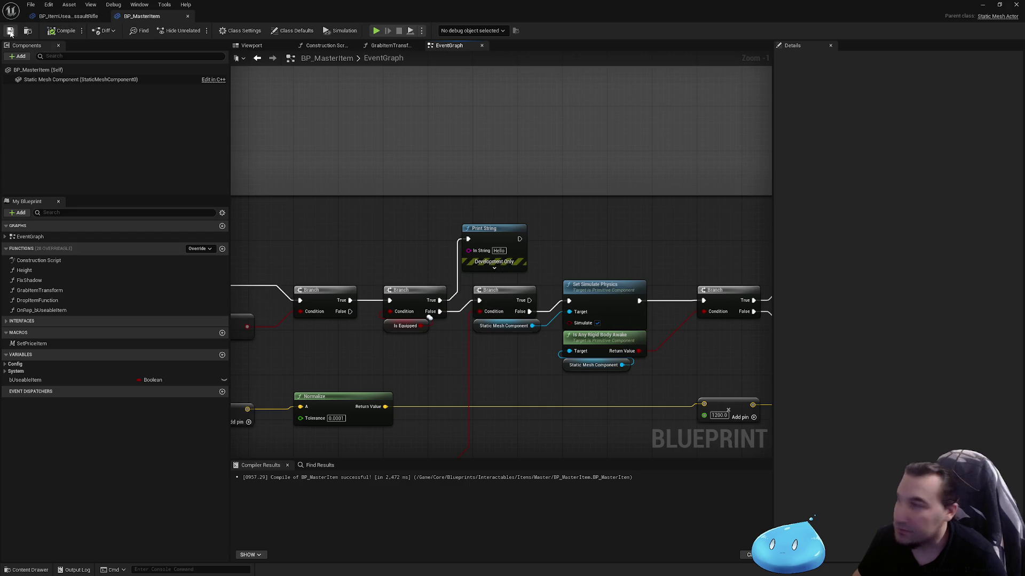
{"action": "left_click", "coordinate": [982, 5]}
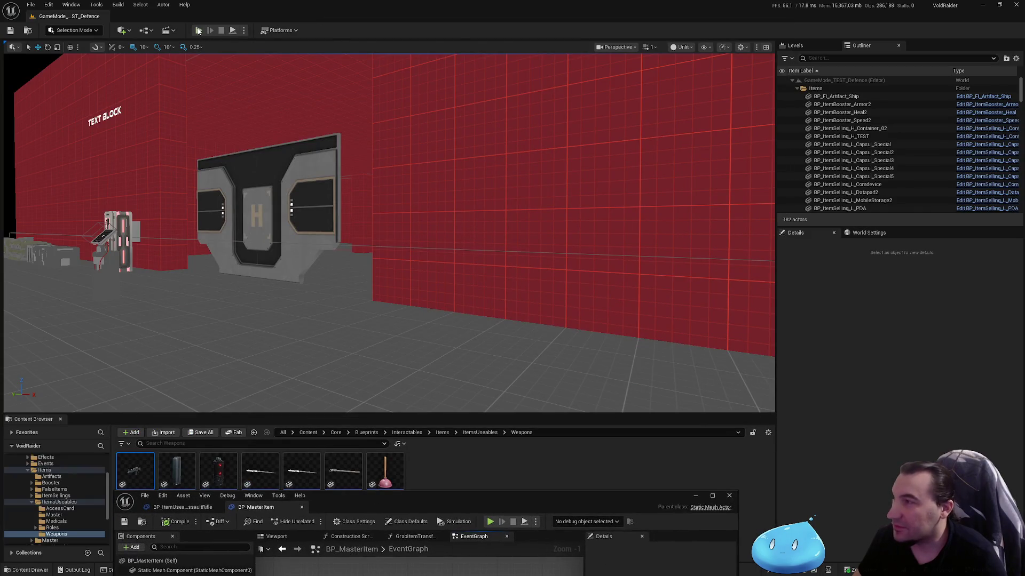
Start a multiplayer play session and walk the client player to the weapons shelf.
{"action": "left_click", "coordinate": [199, 31]}
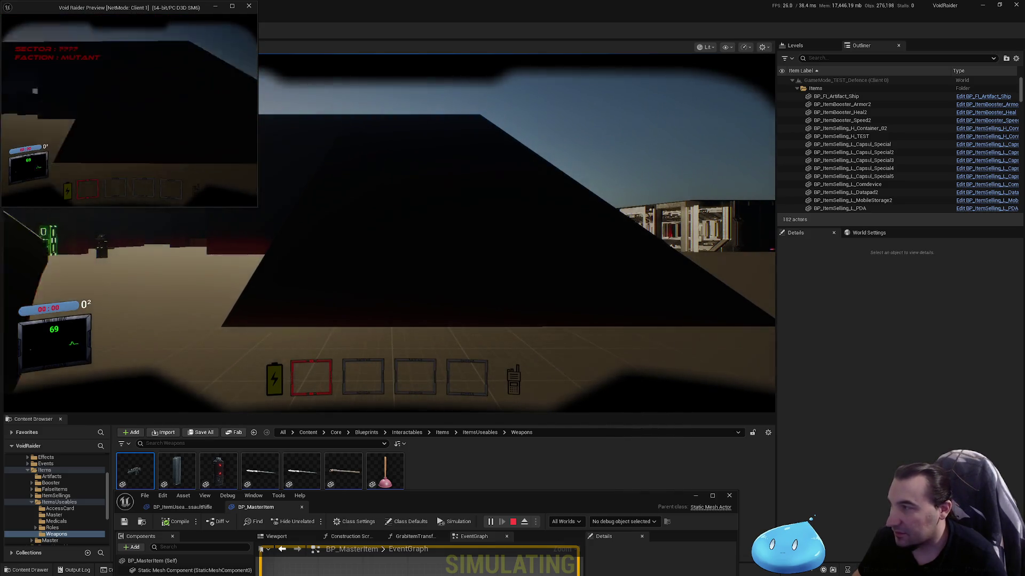
{"action": "key", "text": "w"}
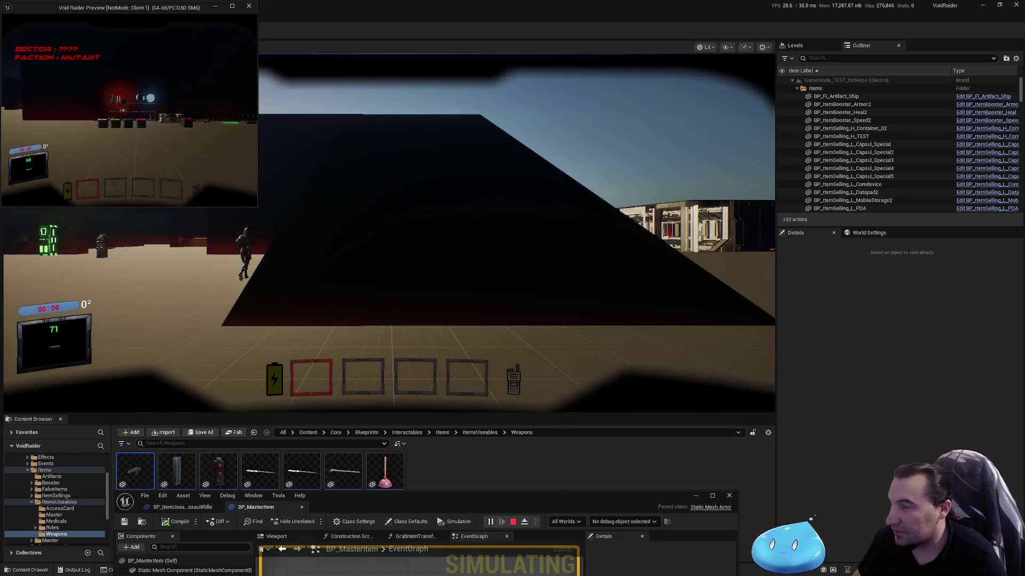
{"action": "key", "text": "w"}
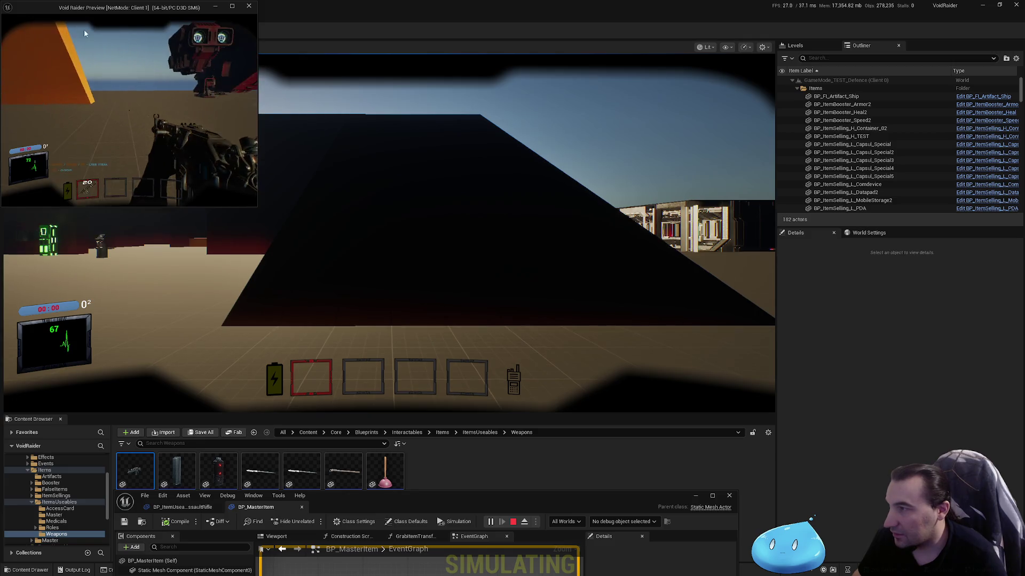
As the server player, pick up and fire a weapon, stop, and maximize BP_MasterItem's editor.
{"action": "left_click", "coordinate": [586, 125]}
{"action": "left_click", "coordinate": [585, 125]}
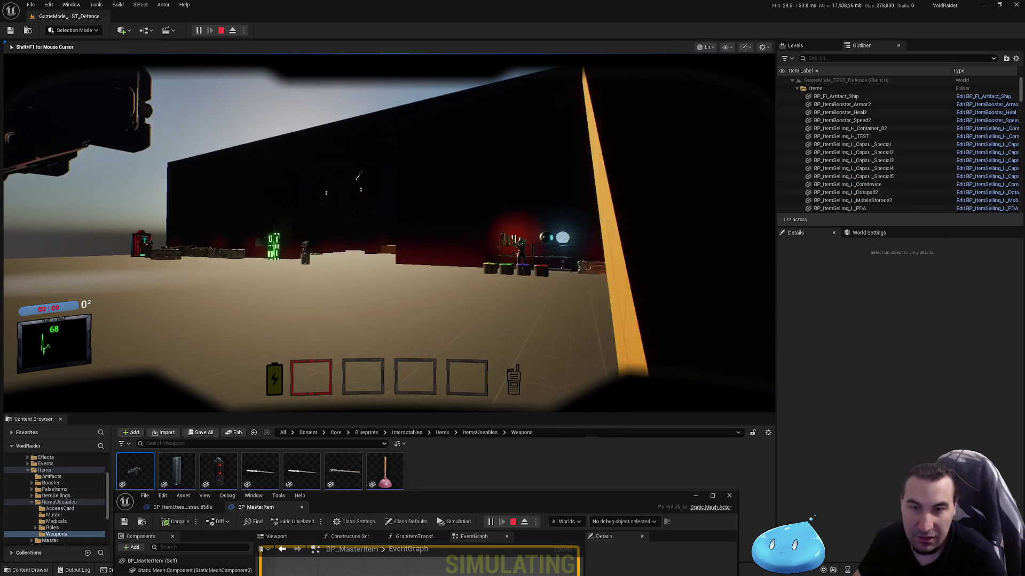
{"action": "key", "text": "w"}
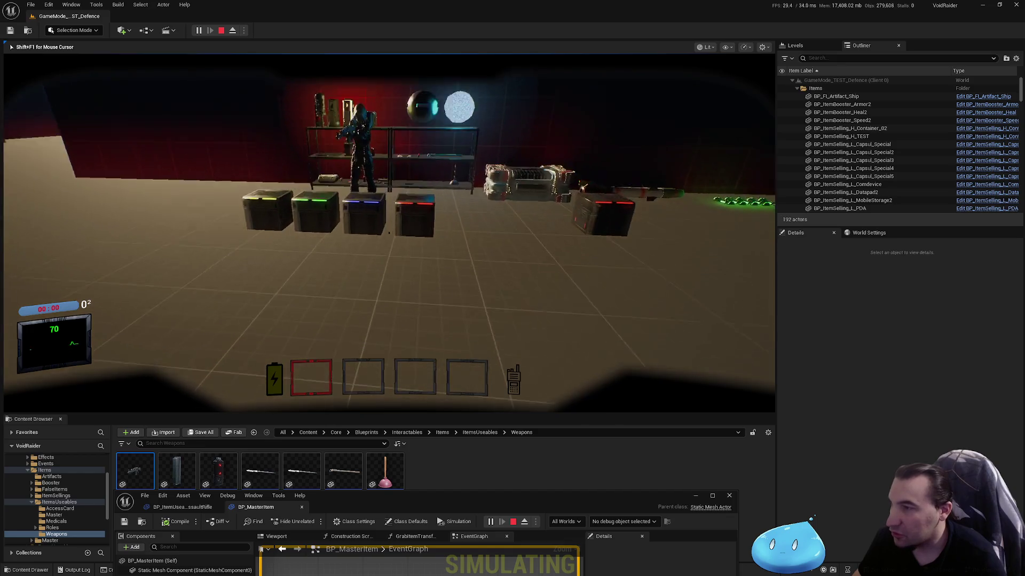
{"action": "key", "text": "e"}
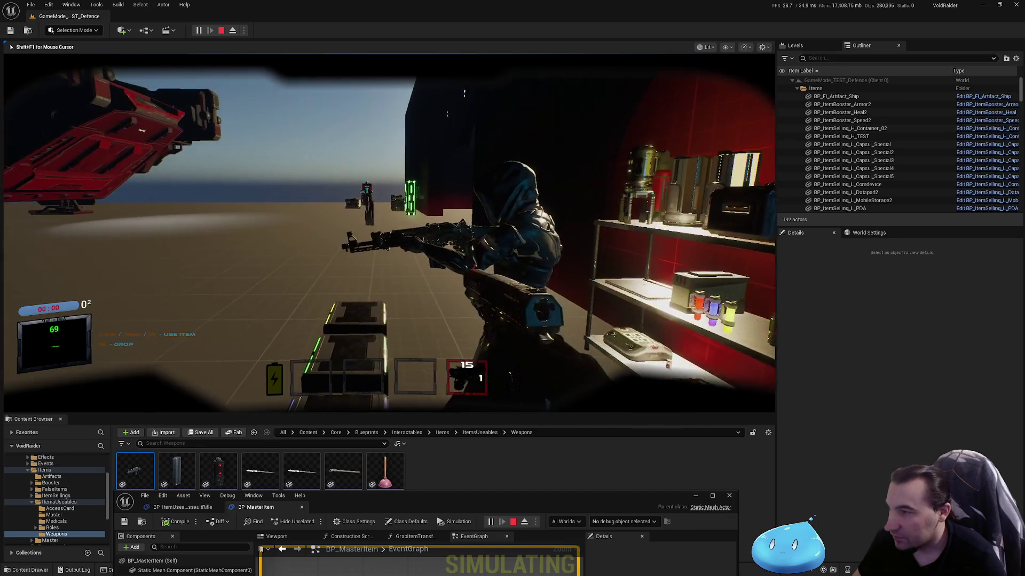
{"action": "left_click", "coordinate": [389, 233]}
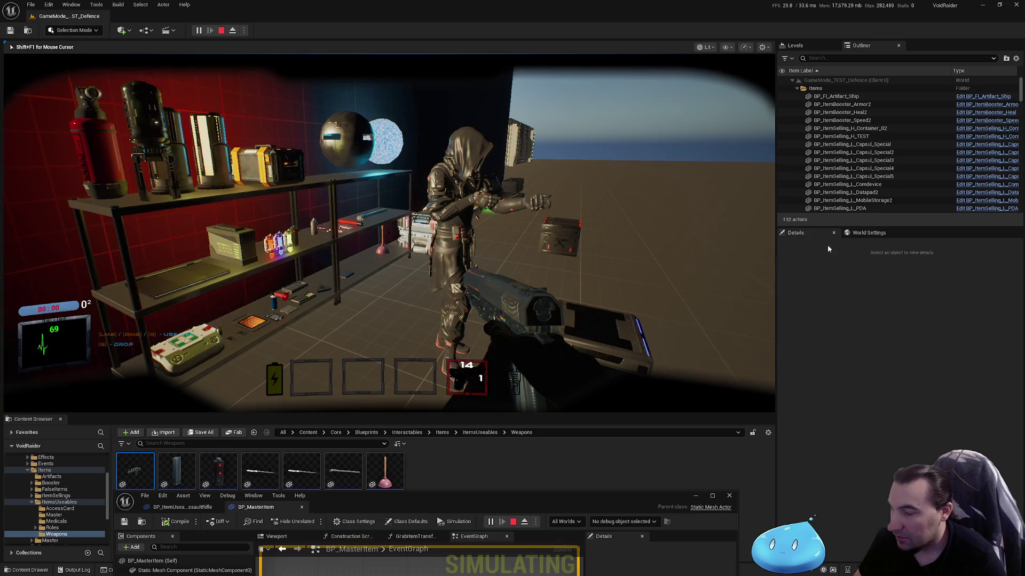
{"action": "key", "text": "Escape"}
{"action": "double_click", "coordinate": [602, 497]}
{"action": "left_click", "coordinate": [509, 254]}
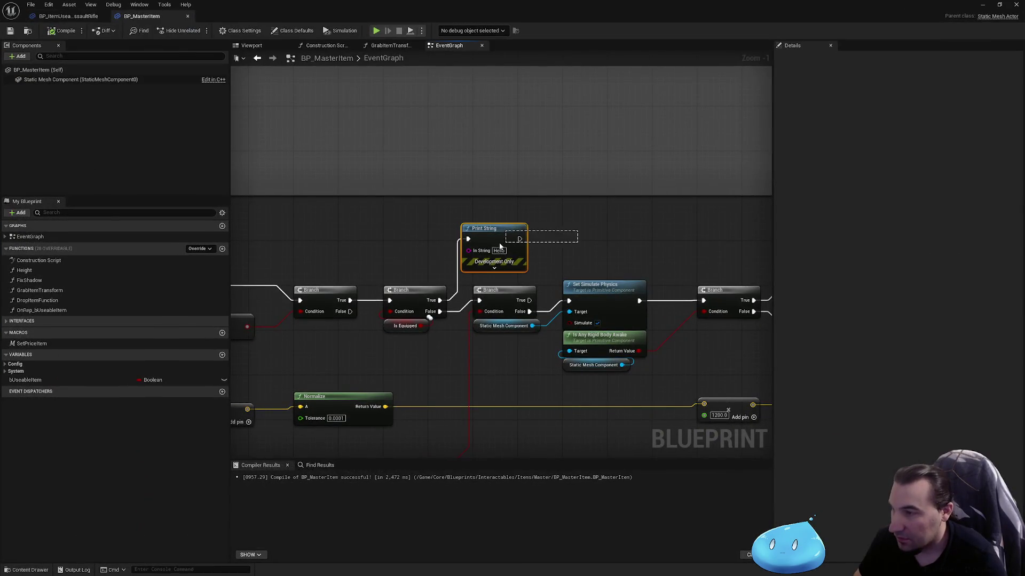
Move the Print String node beside Add Impulse and wire Add Impulse's exec output to it.
{"action": "key", "text": "Delete"}
{"action": "left_click_drag", "start_coordinate": [509, 254], "coordinate": [307, 201]}
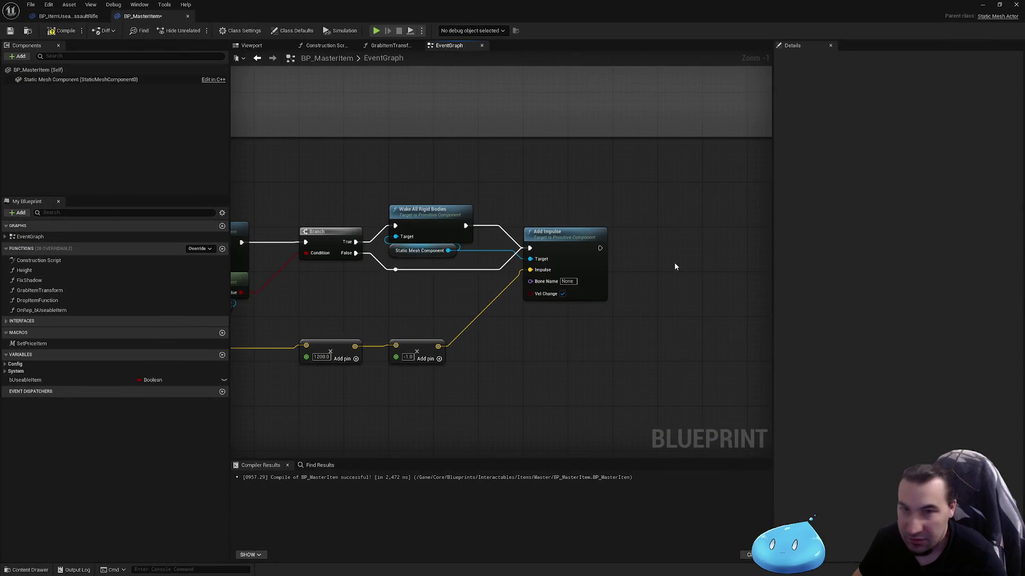
{"action": "key", "text": "ctrl+v"}
{"action": "left_click_drag", "start_coordinate": [600, 248], "coordinate": [609, 252]}
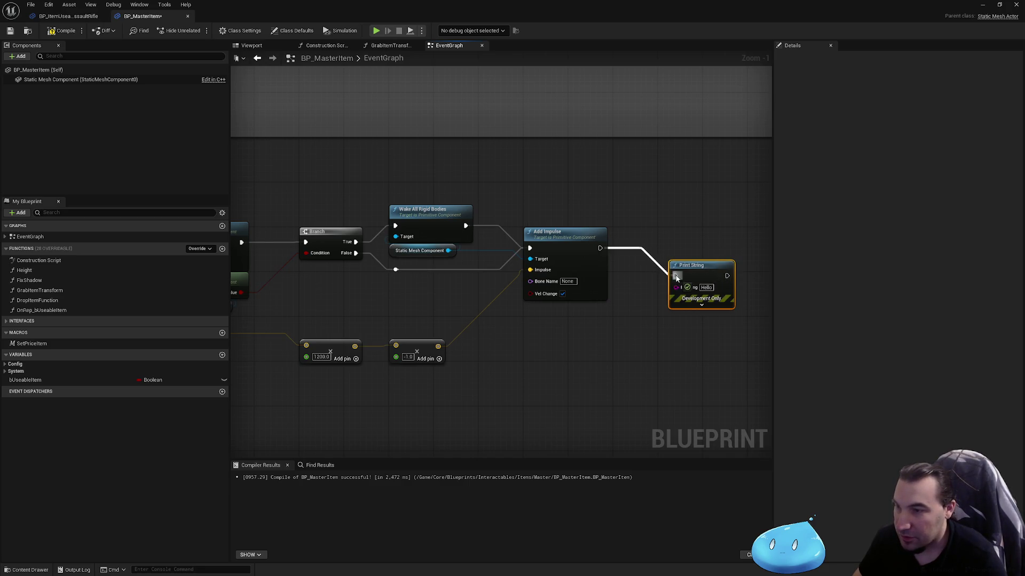
{"action": "left_click_drag", "start_coordinate": [676, 277], "coordinate": [676, 277]}
{"action": "left_click_drag", "start_coordinate": [688, 273], "coordinate": [678, 245]}
Compile and save BP_MasterItem, then restore the editor window size.
{"action": "left_click", "coordinate": [640, 289]}
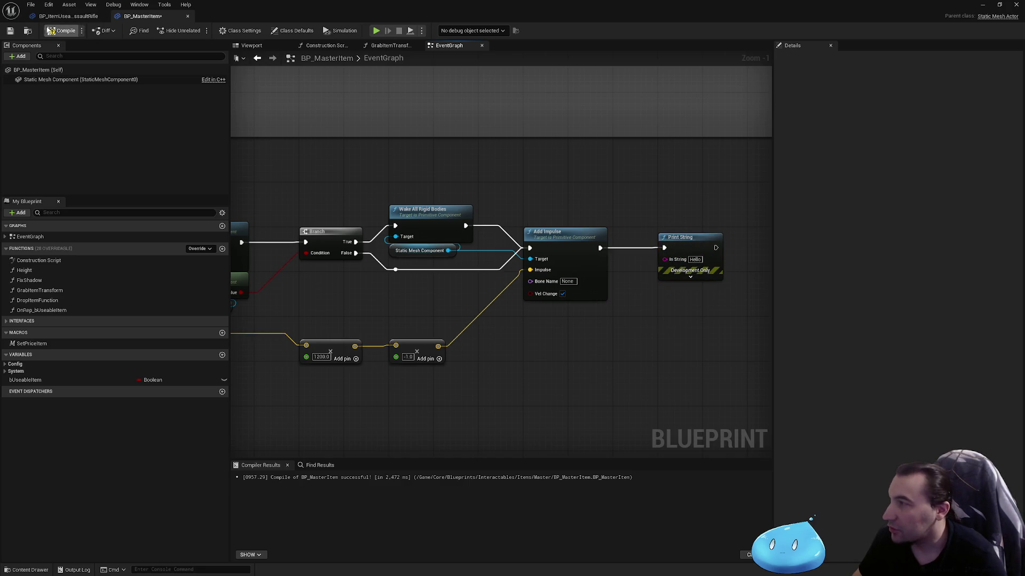
{"action": "key", "text": "ctrl+s"}
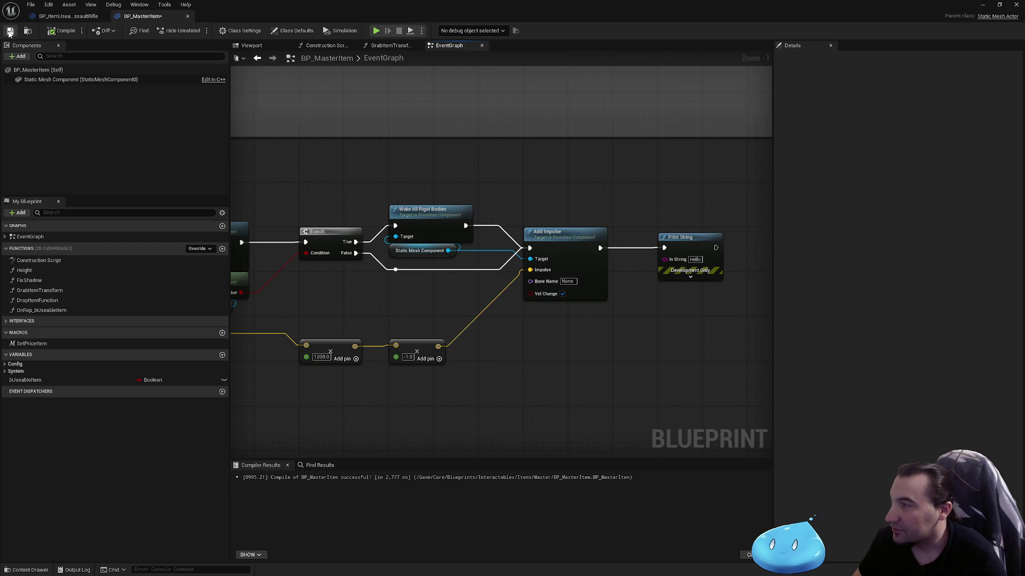
{"action": "left_click", "coordinate": [9, 33]}
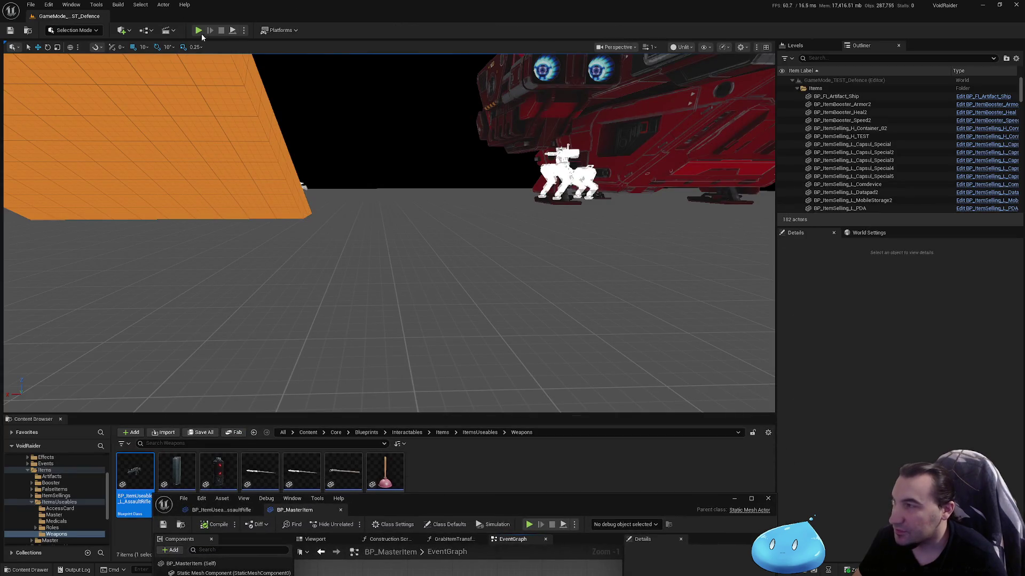
Start a new multiplayer session and have the client pick up the assault rifle.
{"action": "left_click", "coordinate": [199, 32]}
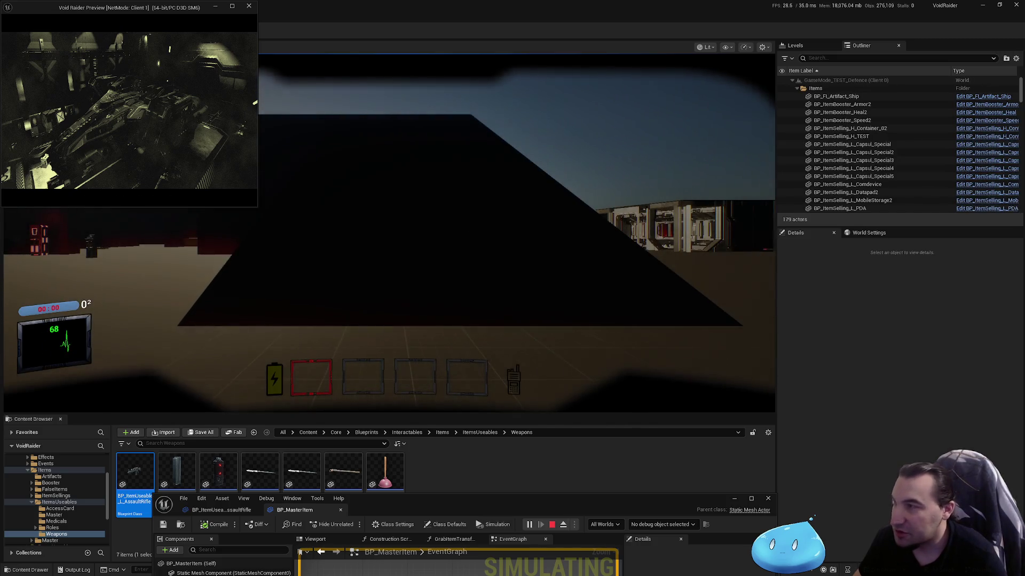
{"action": "key", "text": "w"}
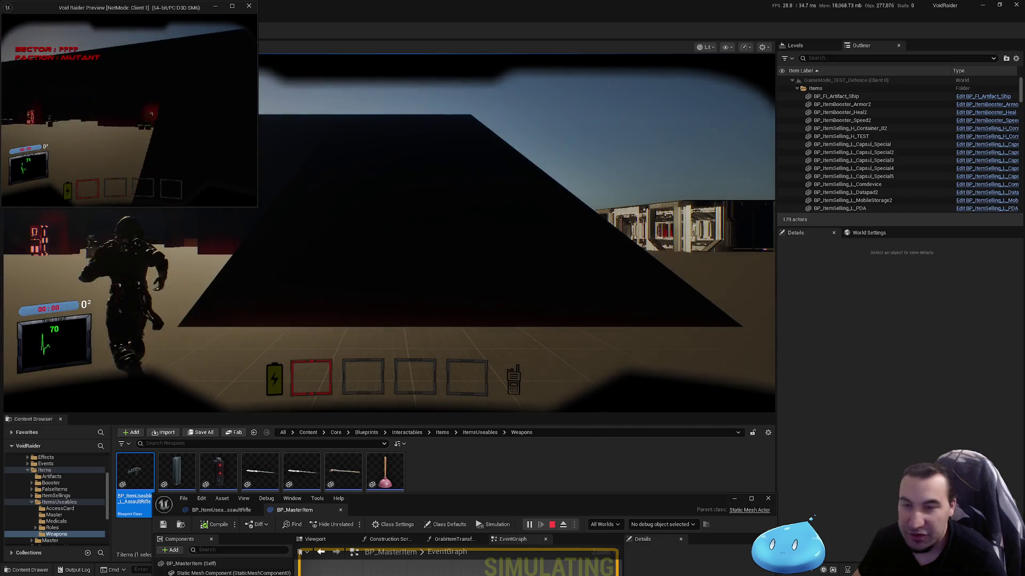
{"action": "key", "text": "w"}
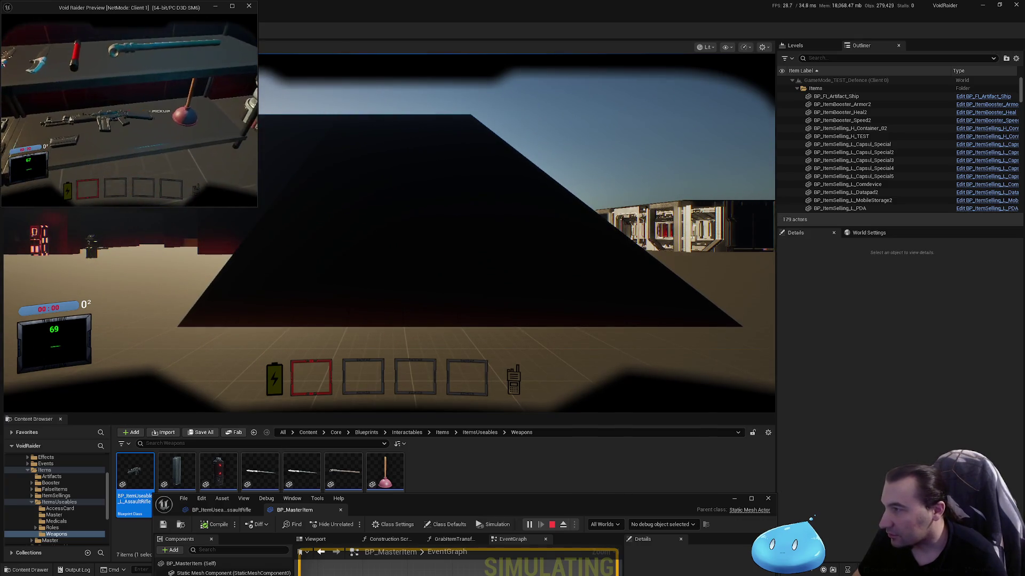
{"action": "key", "text": "e"}
As the server player, grab a rifle, shoot the client three times, then end the session.
{"action": "left_click", "coordinate": [247, 232]}
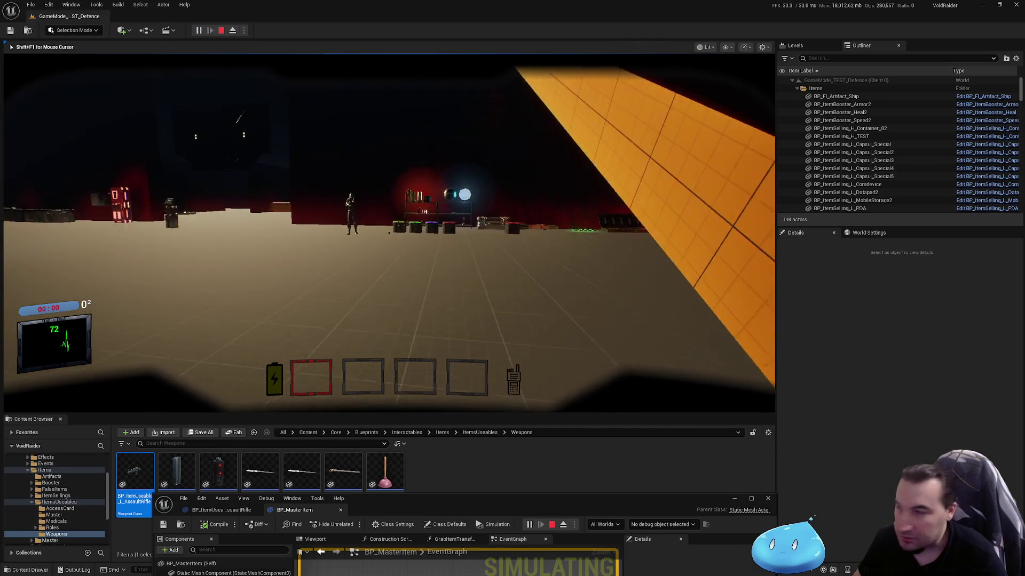
{"action": "key", "text": "w"}
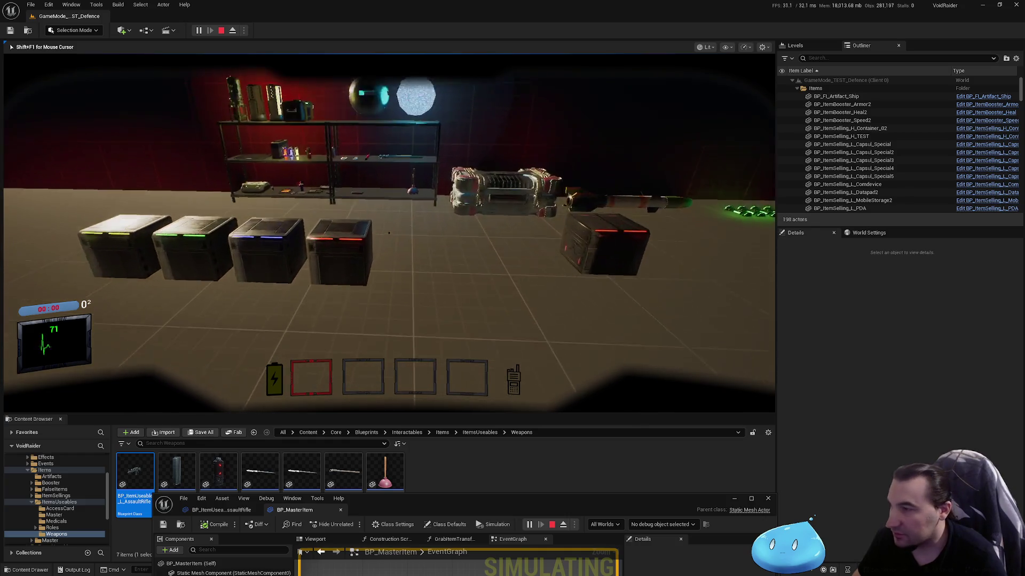
{"action": "key", "text": "e"}
{"action": "left_click", "coordinate": [389, 234]}
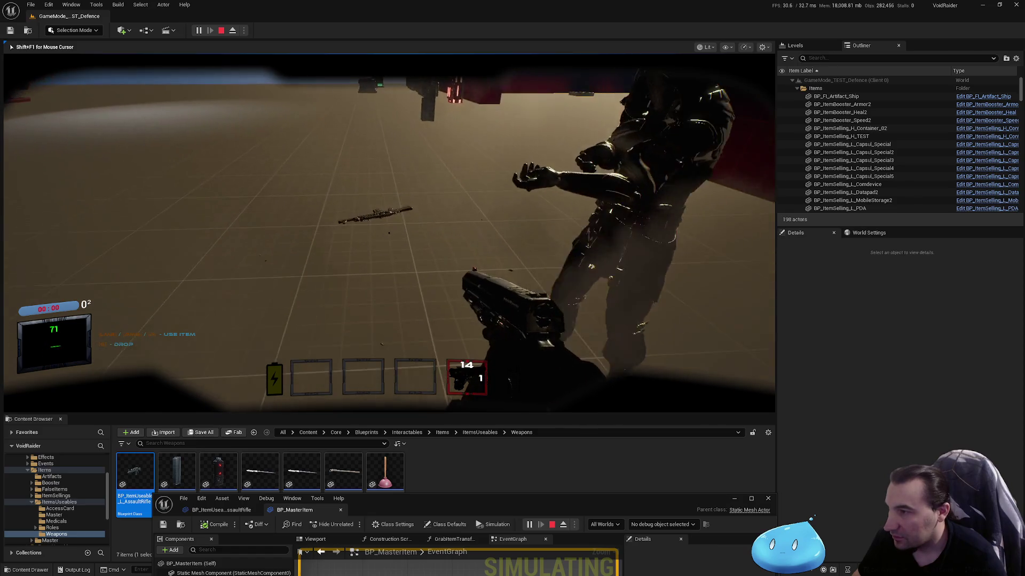
{"action": "left_click", "coordinate": [388, 233]}
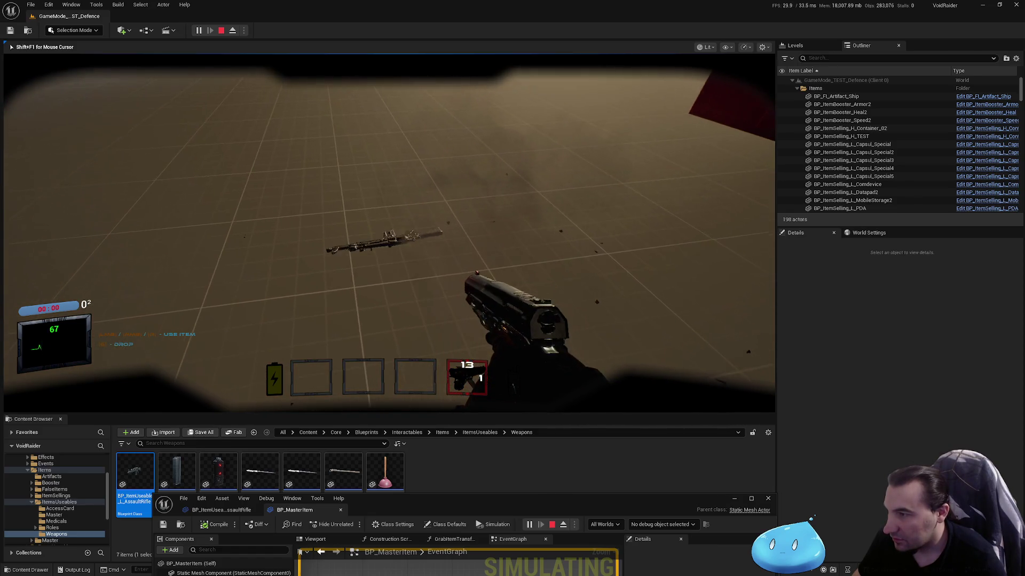
{"action": "left_click", "coordinate": [388, 233]}
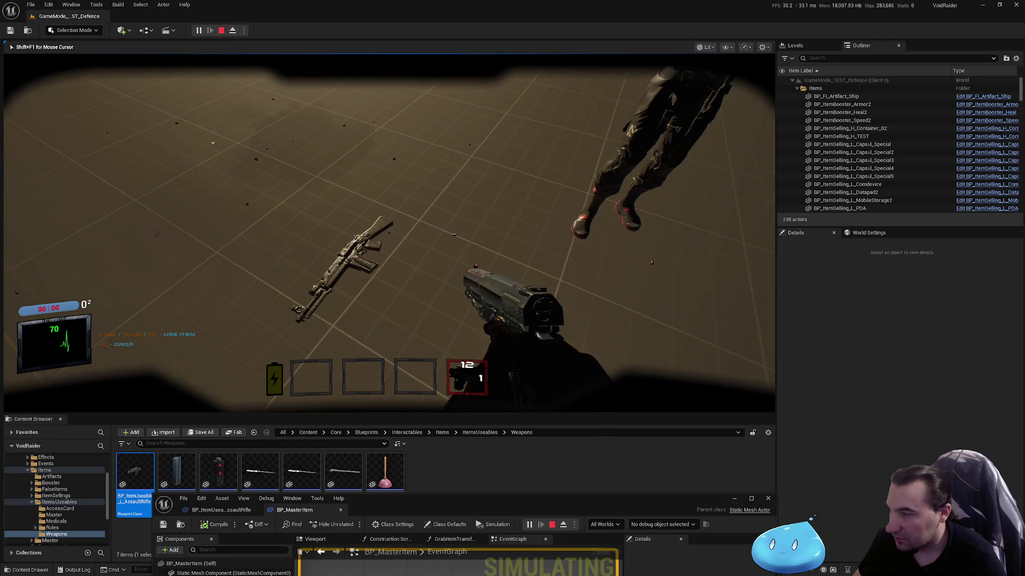
{"action": "key", "text": "Escape"}
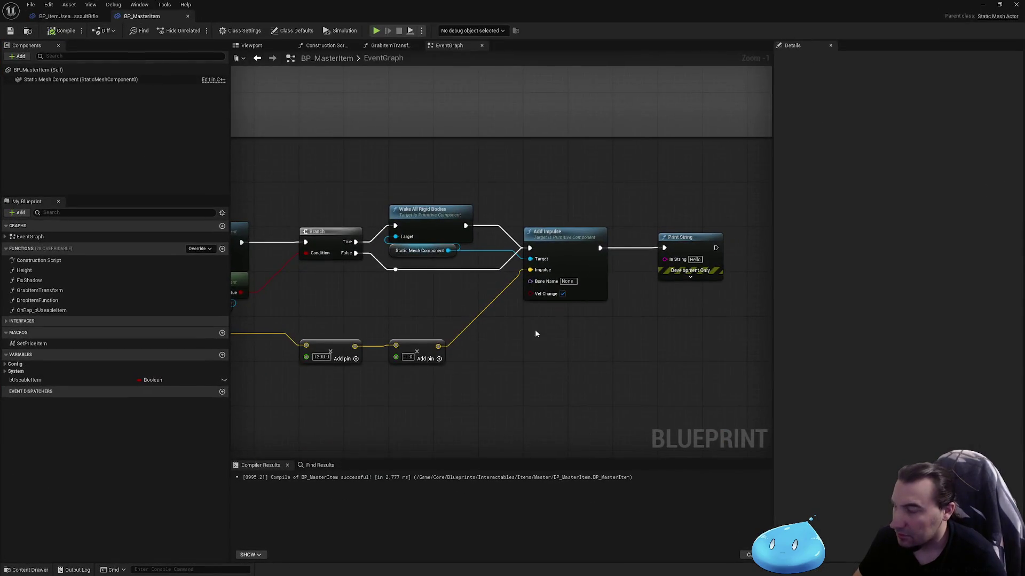
{"action": "mouse_move", "coordinate": [535, 334]}
{"action": "left_mouse_down"}
{"action": "mouse_move", "coordinate": [720, 355]}
{"action": "mouse_move", "coordinate": [643, 297]}
{"action": "mouse_move", "coordinate": [592, 283]}
{"action": "left_mouse_up"}
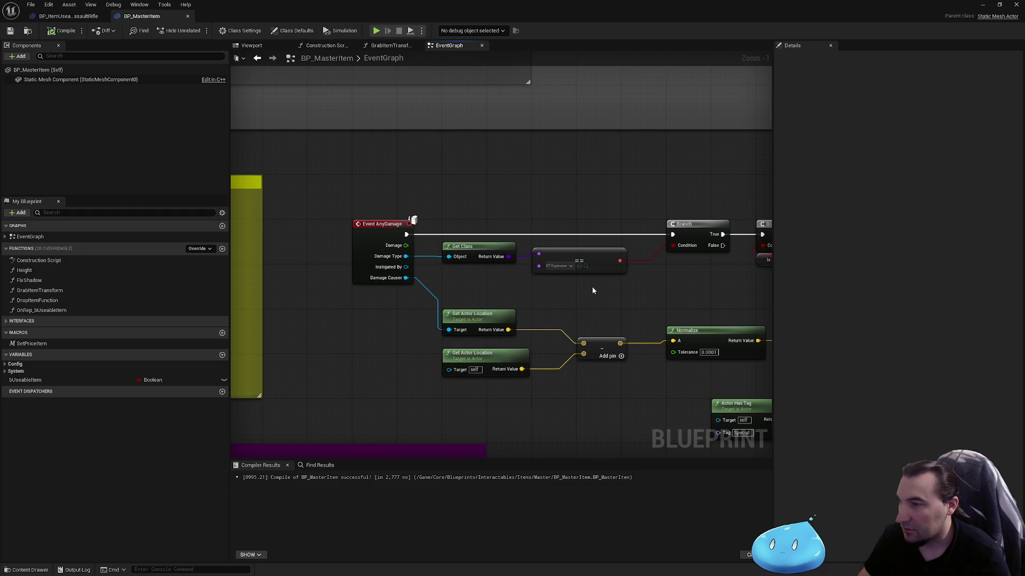
{"action": "left_click", "coordinate": [78, 569]}
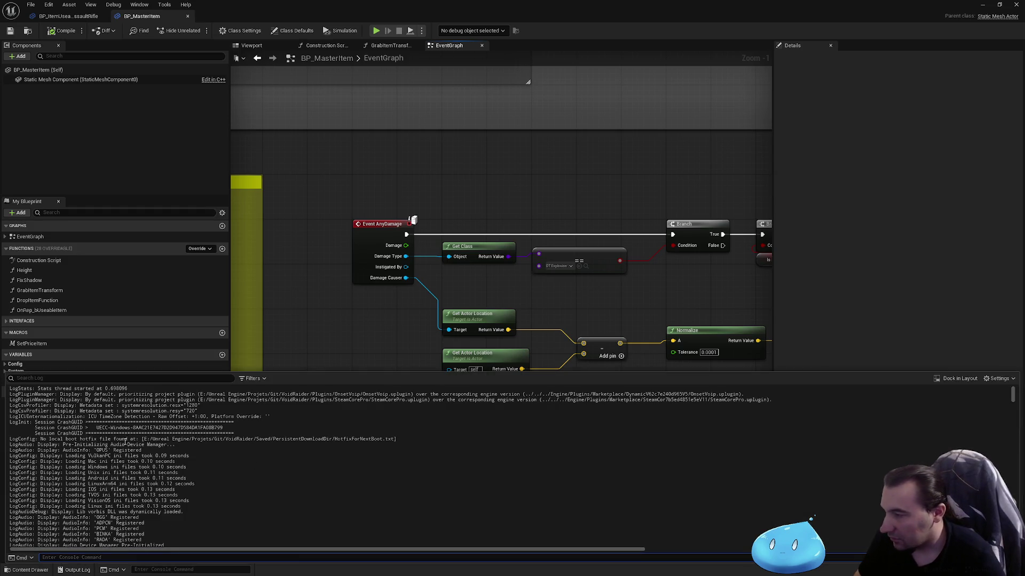
{"action": "left_click", "coordinate": [153, 377]}
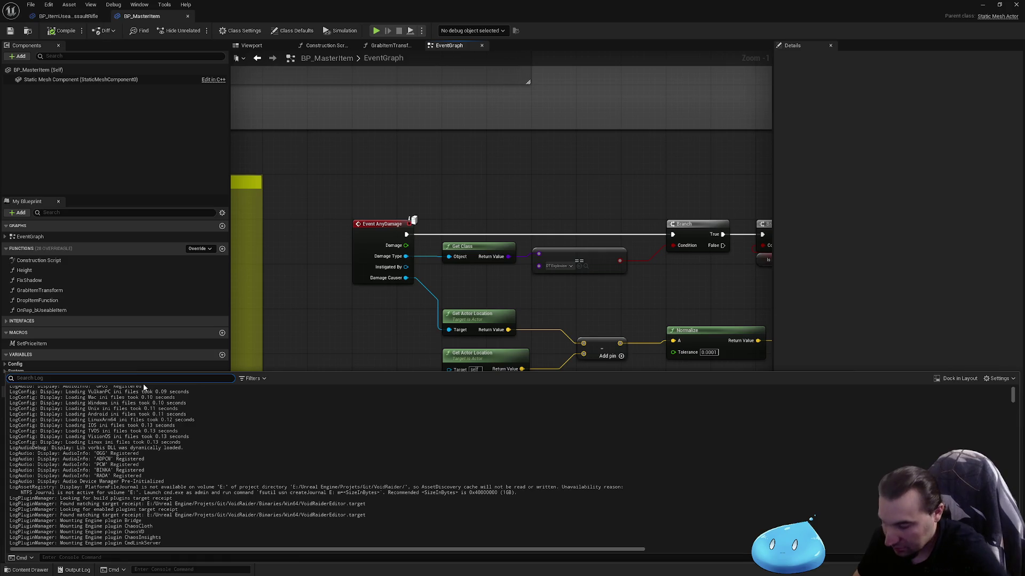
{"action": "type", "text": "LOGBL"}
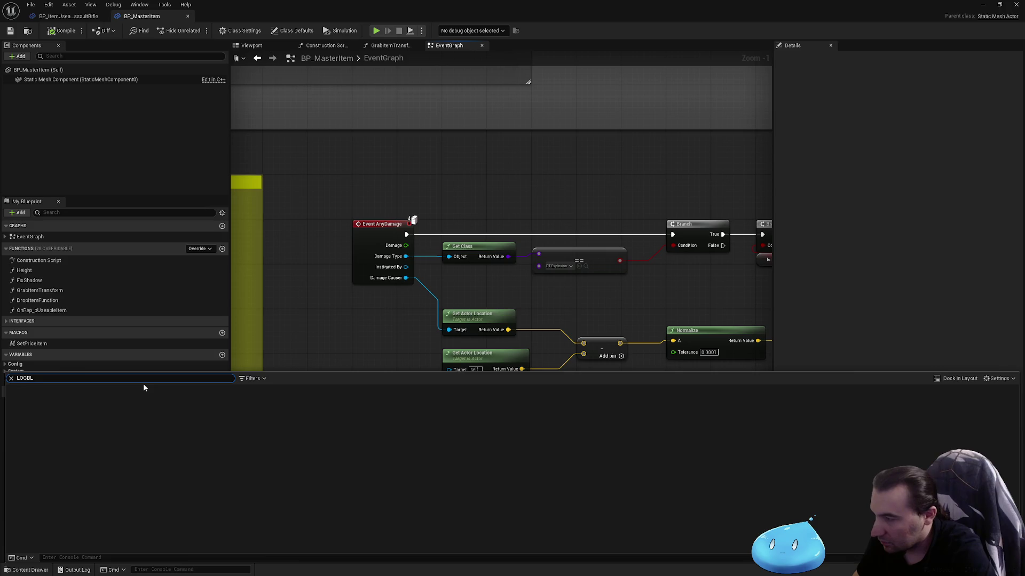
{"action": "key", "text": "BackSpace"}
{"action": "key", "text": "BackSpace"}
{"action": "key", "text": "BackSpace"}
{"action": "type", "text": "logblu"}
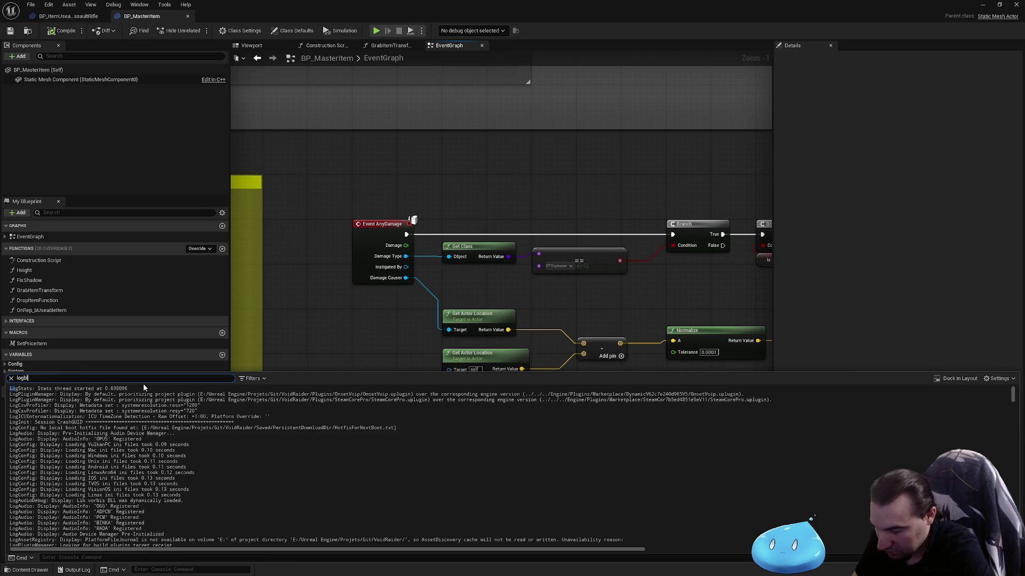
{"action": "left_click", "coordinate": [470, 266]}
{"action": "left_click_drag", "start_coordinate": [471, 266], "coordinate": [338, 240]}
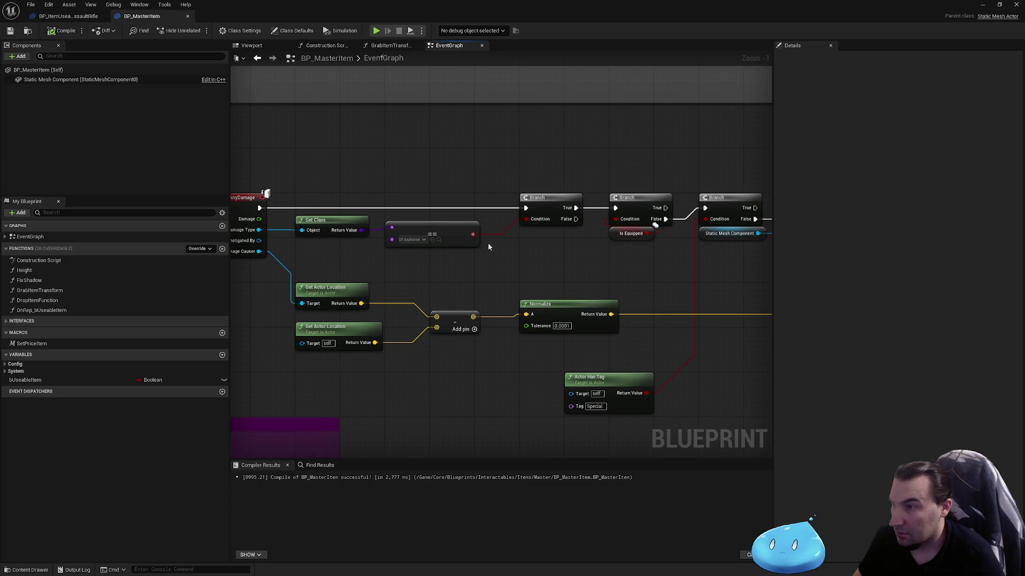
Delete the leftover Print String node next to Add Impulse.
{"action": "left_click_drag", "start_coordinate": [500, 234], "coordinate": [299, 247]}
{"action": "left_click_drag", "start_coordinate": [471, 242], "coordinate": [344, 248]}
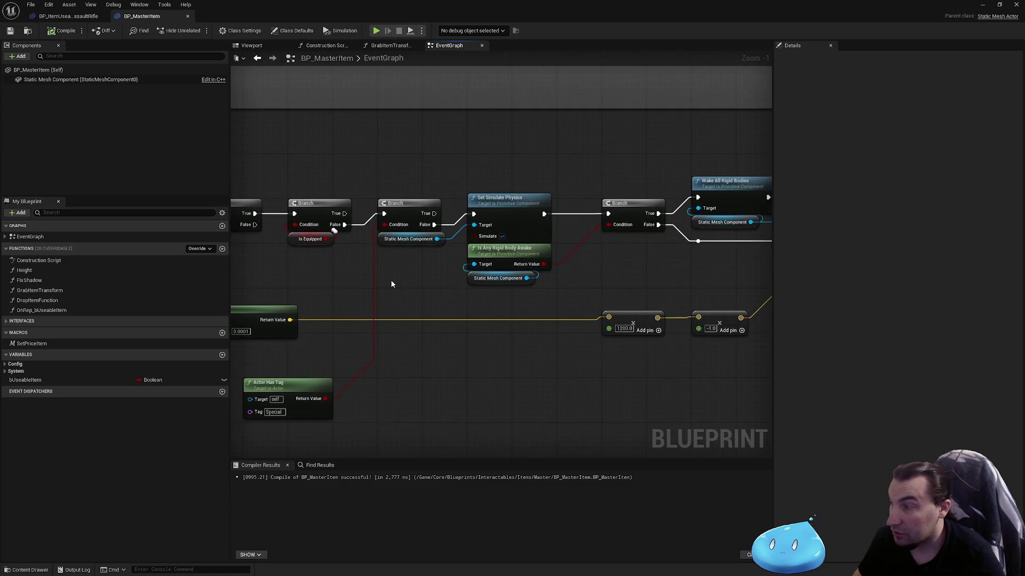
{"action": "mouse_move", "coordinate": [384, 277]}
{"action": "left_mouse_down"}
{"action": "mouse_move", "coordinate": [306, 270]}
{"action": "mouse_move", "coordinate": [299, 286]}
{"action": "mouse_move", "coordinate": [628, 300]}
{"action": "left_mouse_up"}
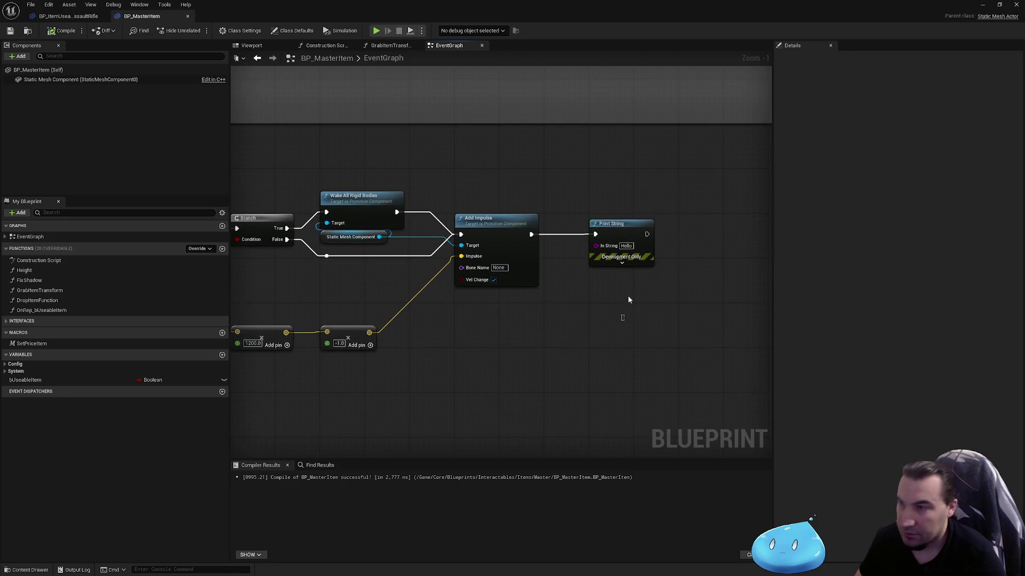
{"action": "left_click", "coordinate": [635, 240]}
{"action": "key", "text": "Delete"}
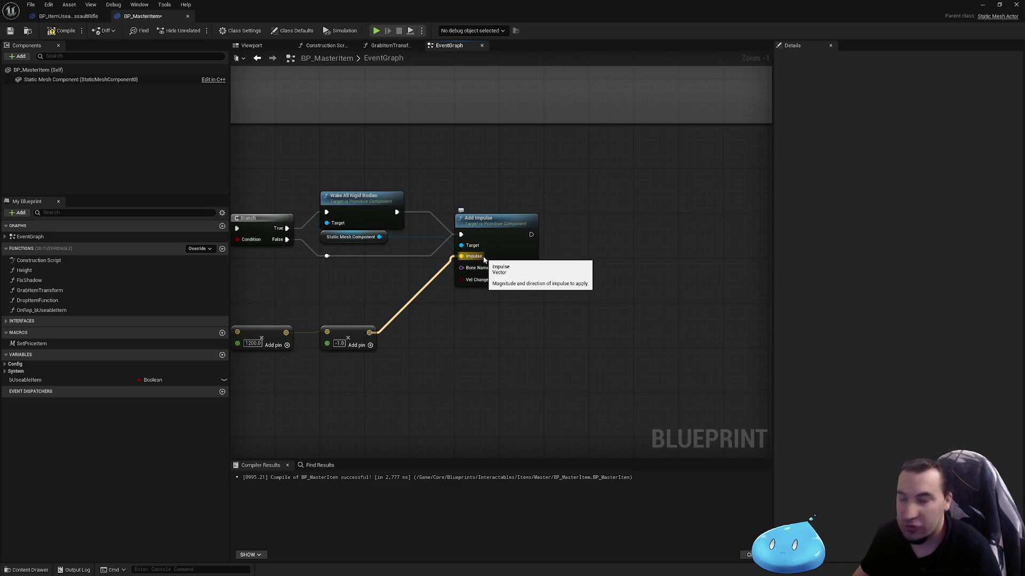
Return to the BP_MasterItem editor and compile and save the blueprint.
{"action": "key", "text": "super"}
{"action": "mouse_move", "coordinate": [600, 567]}
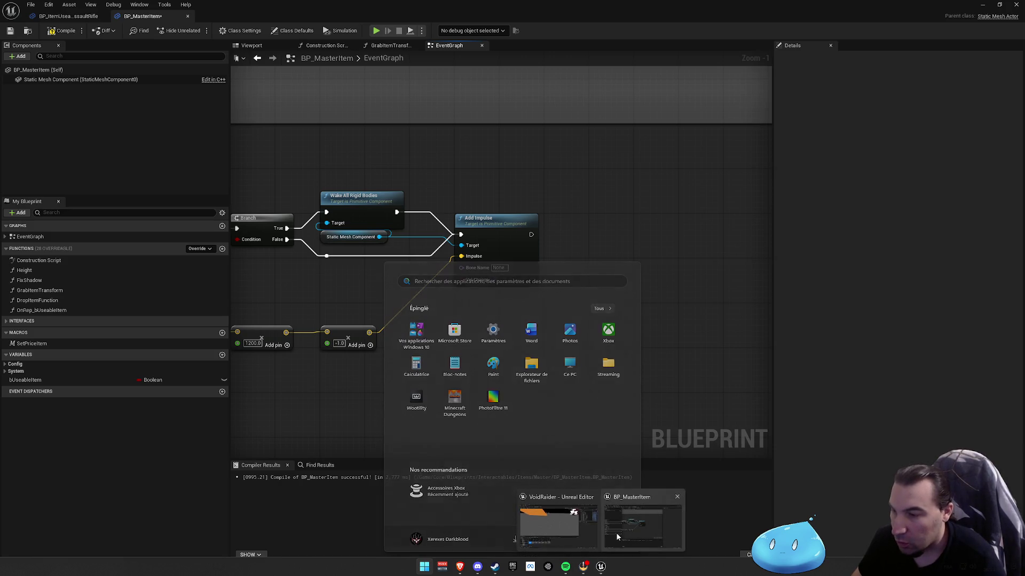
{"action": "left_click", "coordinate": [618, 537]}
{"action": "scroll", "coordinate": [599, 222], "scroll_direction": "down", "scroll_amount": 2}
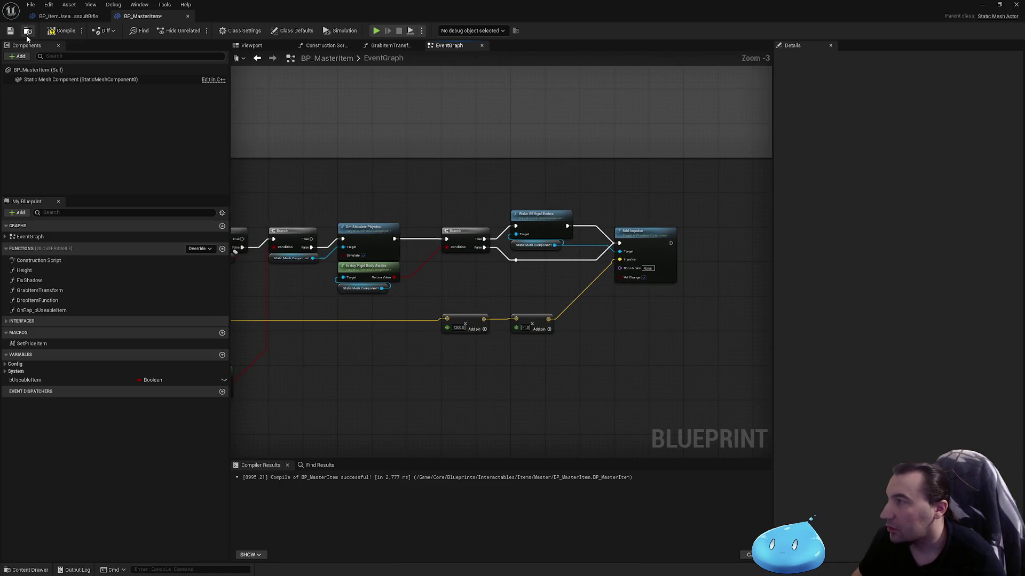
{"action": "left_click", "coordinate": [12, 32]}
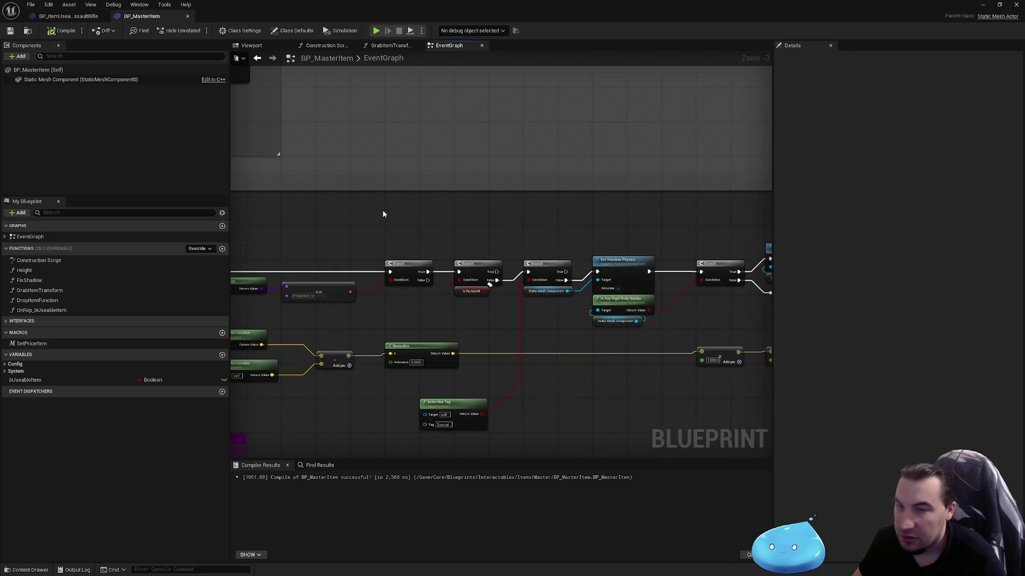
{"action": "scroll", "coordinate": [435, 222], "scroll_direction": "down", "scroll_amount": 4}
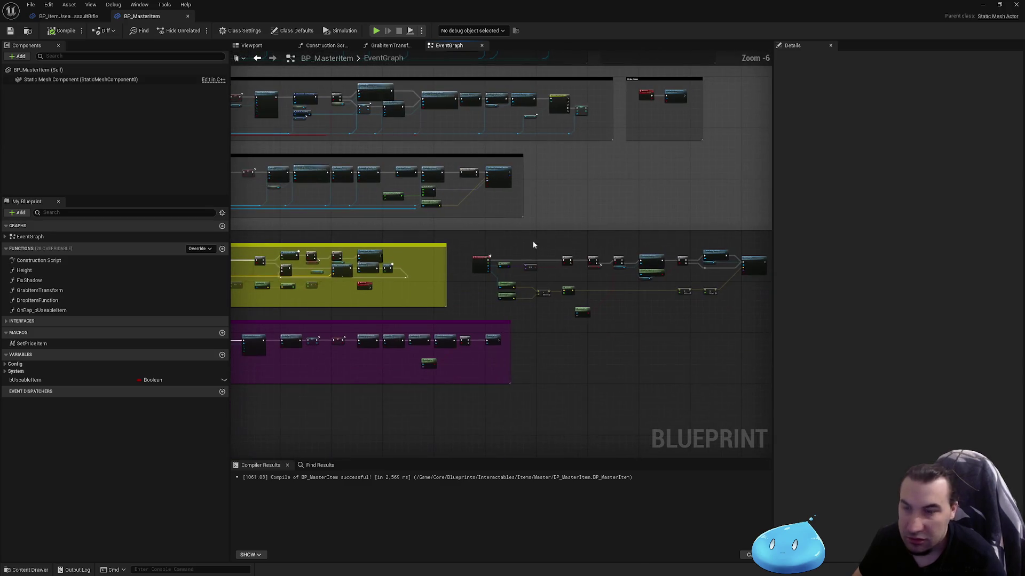
{"action": "scroll", "coordinate": [435, 230], "scroll_direction": "up", "scroll_amount": 3}
{"action": "scroll", "coordinate": [435, 231], "scroll_direction": "down", "scroll_amount": 2}
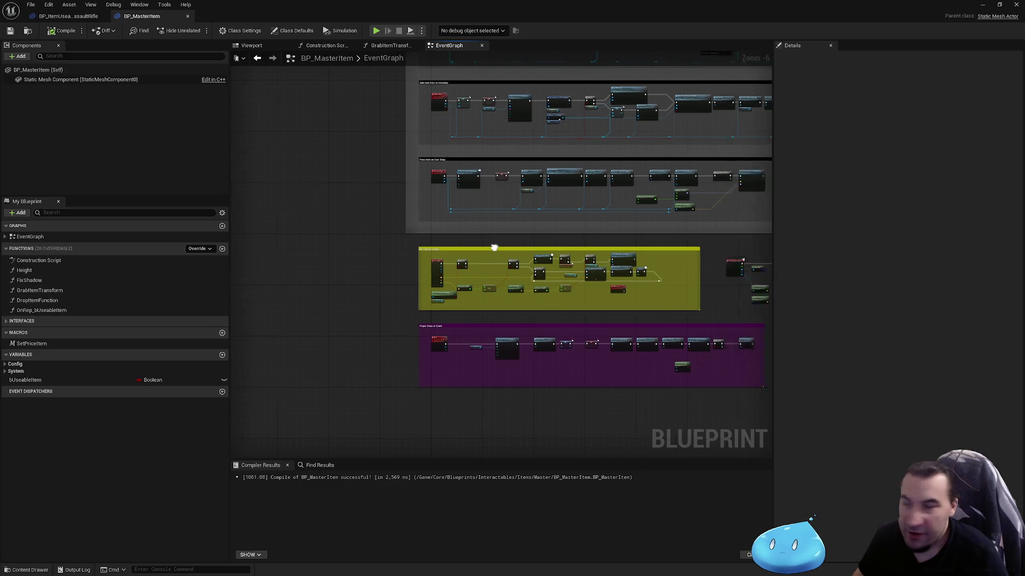
Zoom out and back in on the Pick Up Item comment, then bring up the Windows Start menu.
{"action": "scroll", "coordinate": [501, 256], "scroll_direction": "down", "scroll_amount": 2}
{"action": "scroll", "coordinate": [366, 428], "scroll_direction": "up", "scroll_amount": 3}
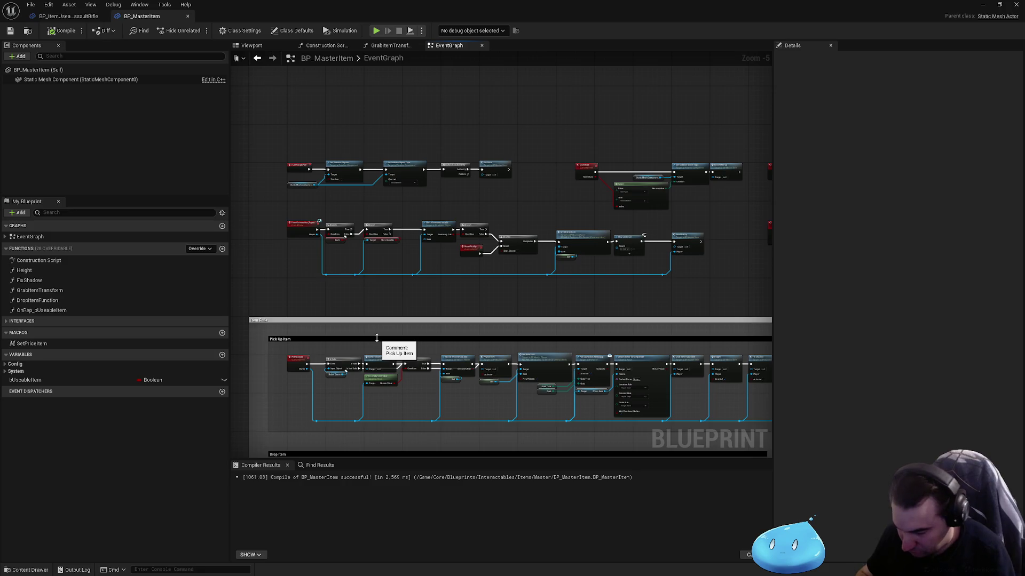
{"action": "key", "text": "super"}
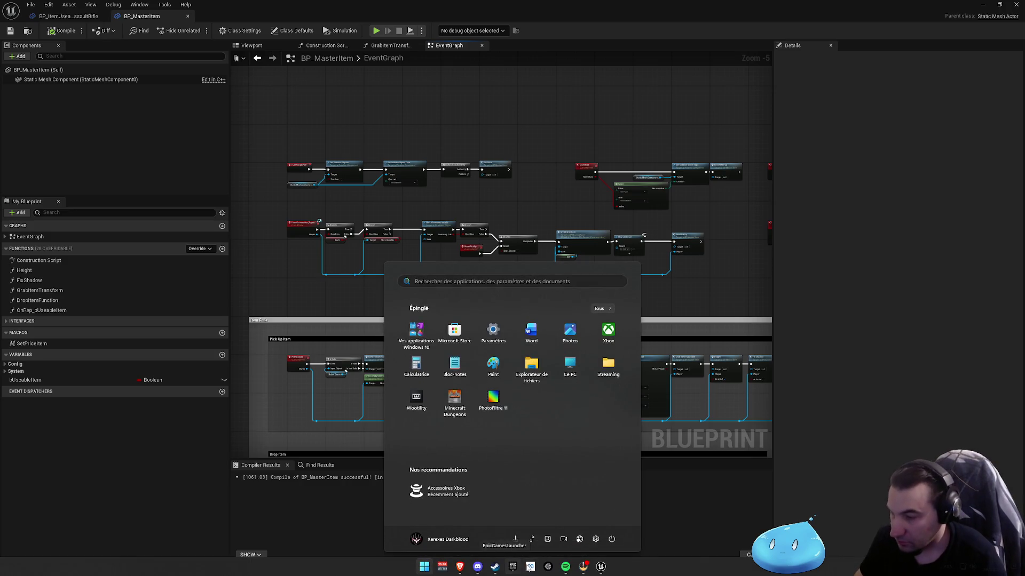
Pause Burial at Night in Spotify, close the Spotify window and return to the editor.
{"action": "left_click", "coordinate": [607, 563]}
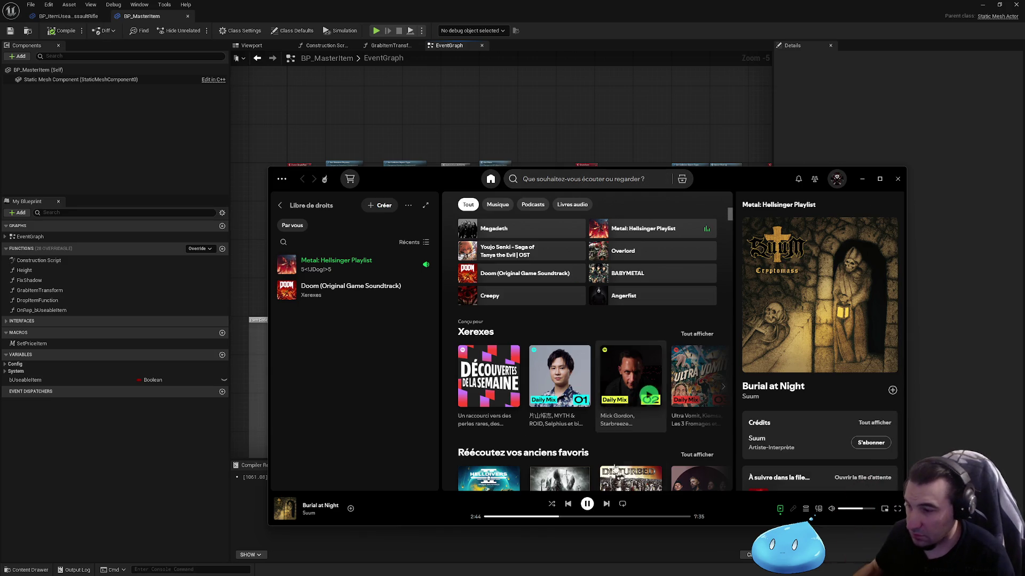
{"action": "left_click", "coordinate": [587, 504]}
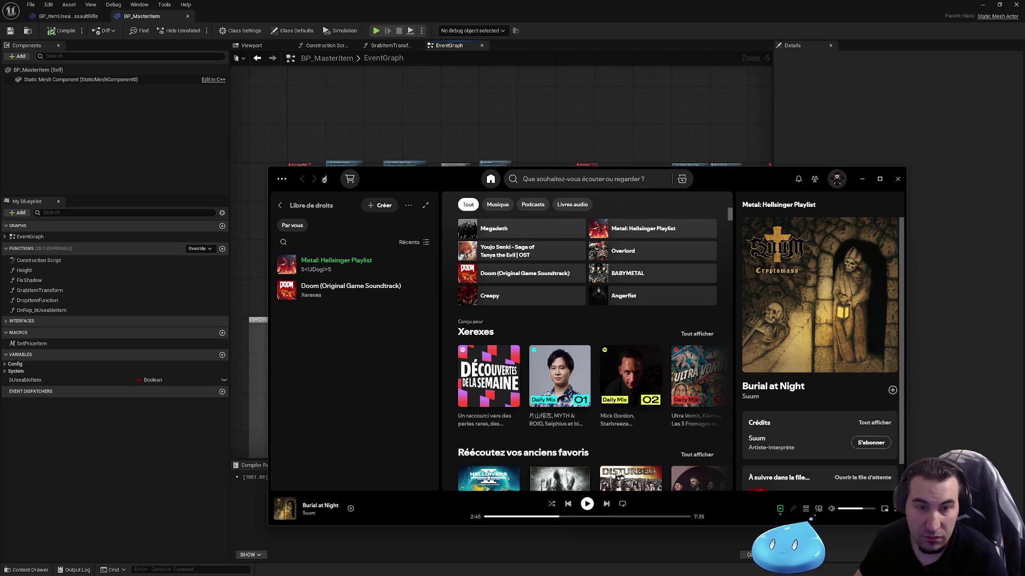
{"action": "key", "text": "super"}
{"action": "key", "text": "super"}
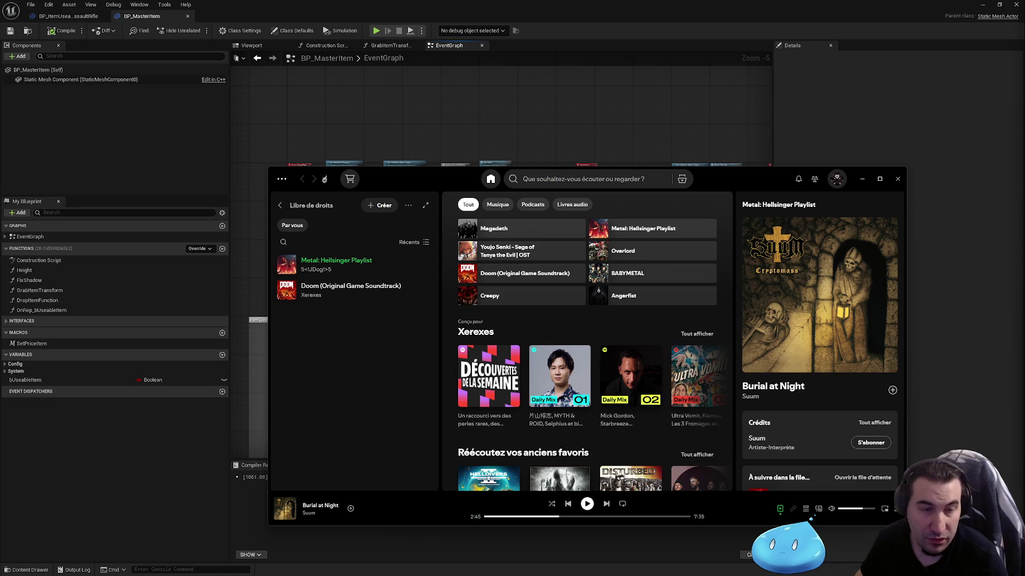
{"action": "key", "text": "super"}
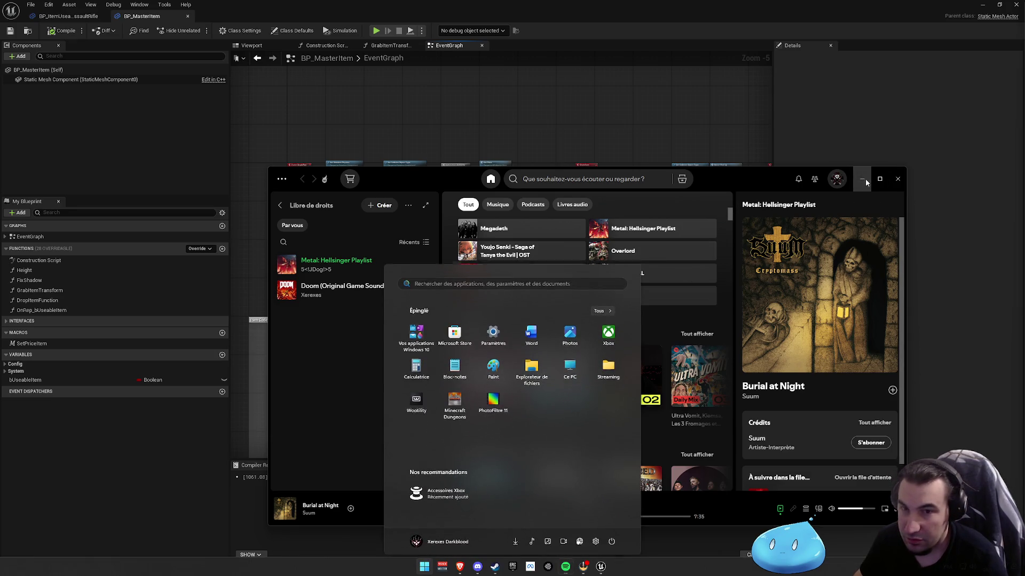
{"action": "left_click", "coordinate": [890, 181]}
{"action": "key", "text": "super"}
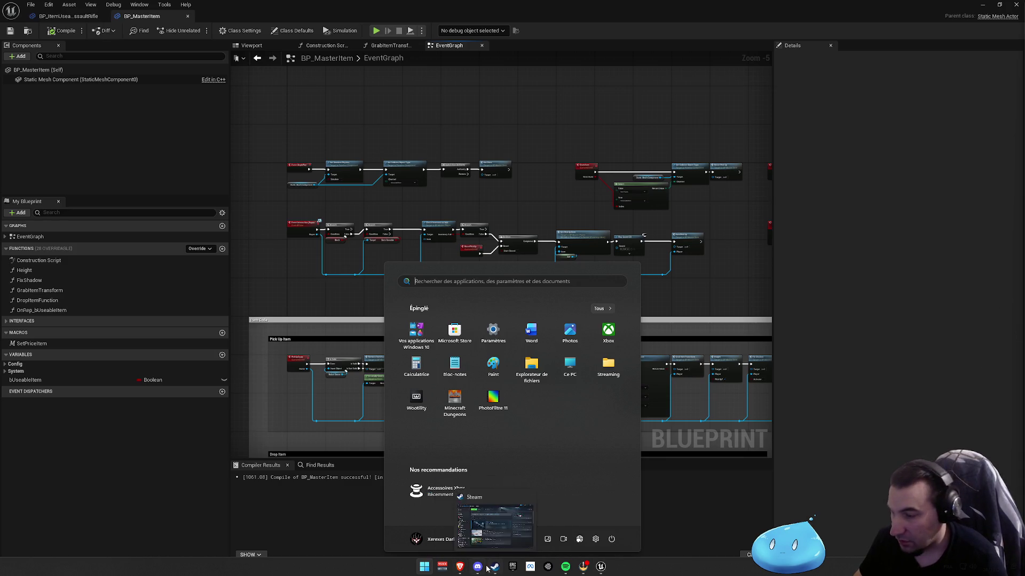
{"action": "left_click", "coordinate": [600, 567]}
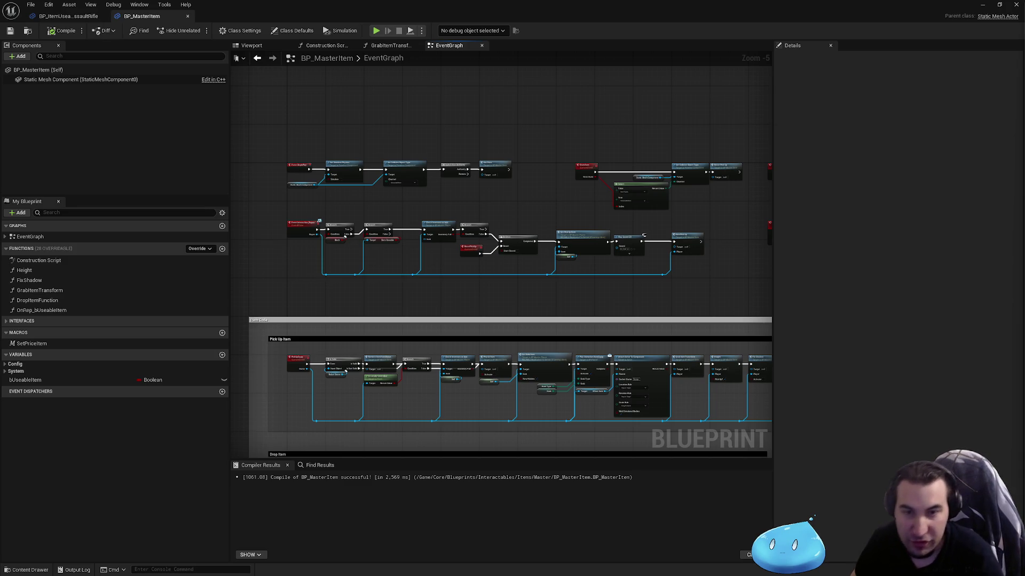
{"action": "left_click_drag", "start_coordinate": [604, 317], "coordinate": [469, 307]}
{"action": "left_click_drag", "start_coordinate": [568, 283], "coordinate": [533, 281]}
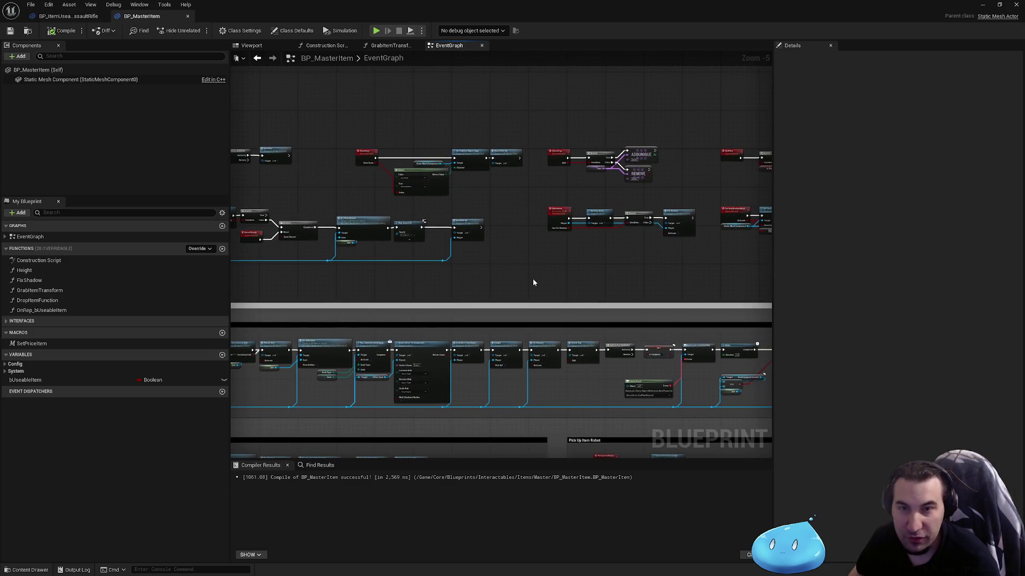
{"action": "left_click_drag", "start_coordinate": [637, 274], "coordinate": [486, 254]}
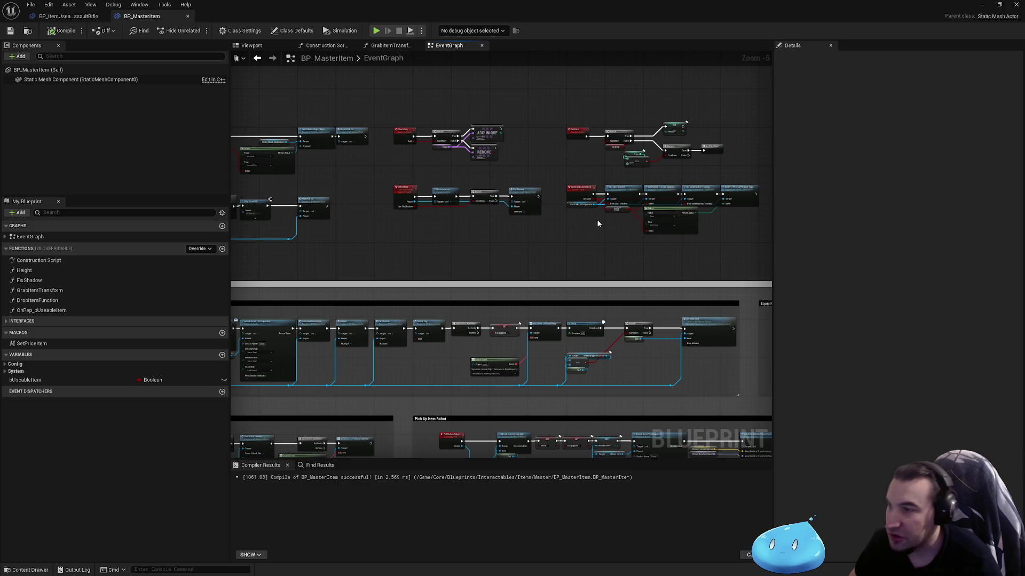
{"action": "left_click_drag", "start_coordinate": [597, 220], "coordinate": [490, 217]}
{"action": "left_click_drag", "start_coordinate": [447, 146], "coordinate": [460, 212]}
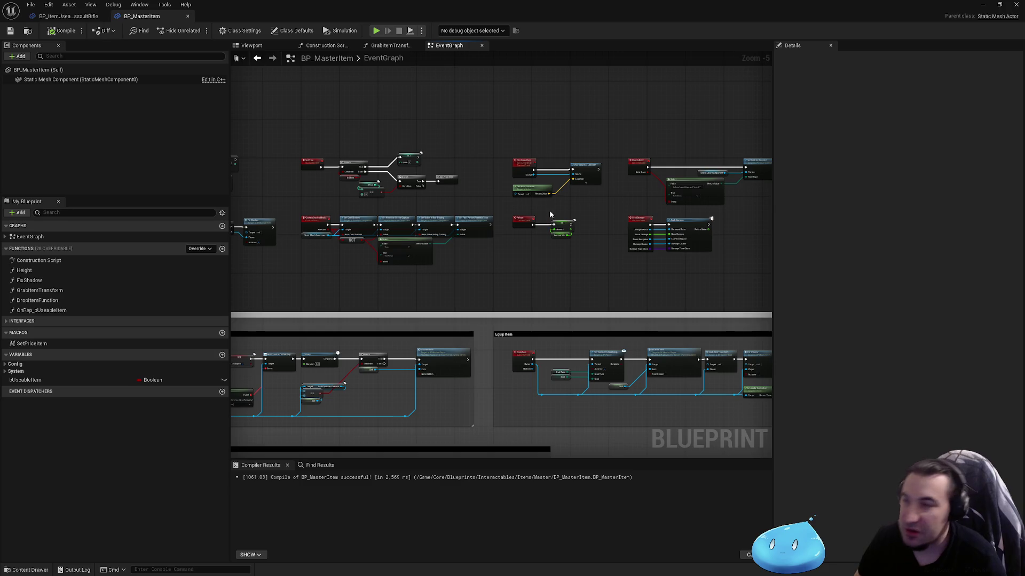
{"action": "left_click_drag", "start_coordinate": [551, 214], "coordinate": [453, 206]}
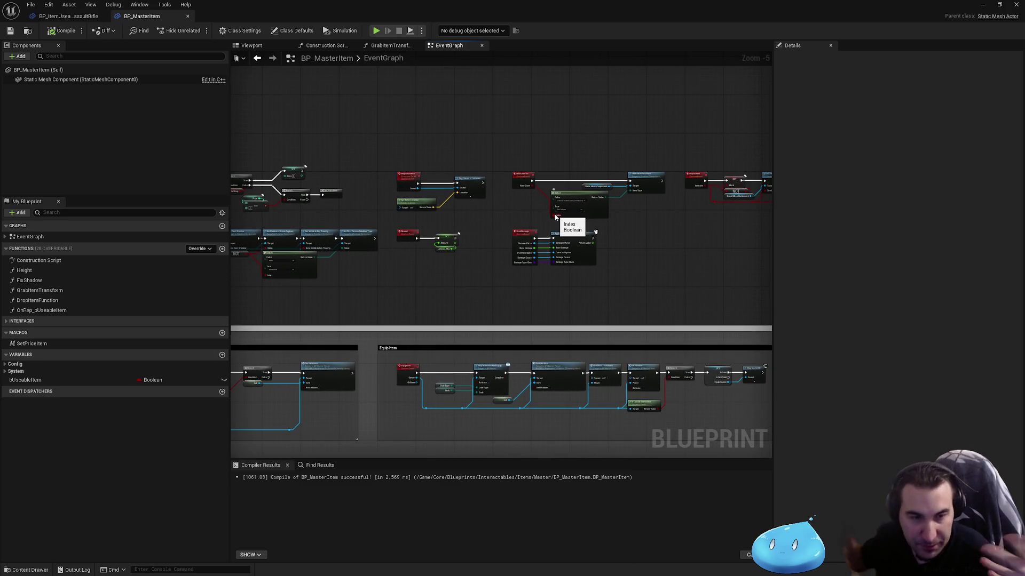
{"action": "left_click_drag", "start_coordinate": [559, 193], "coordinate": [484, 174]}
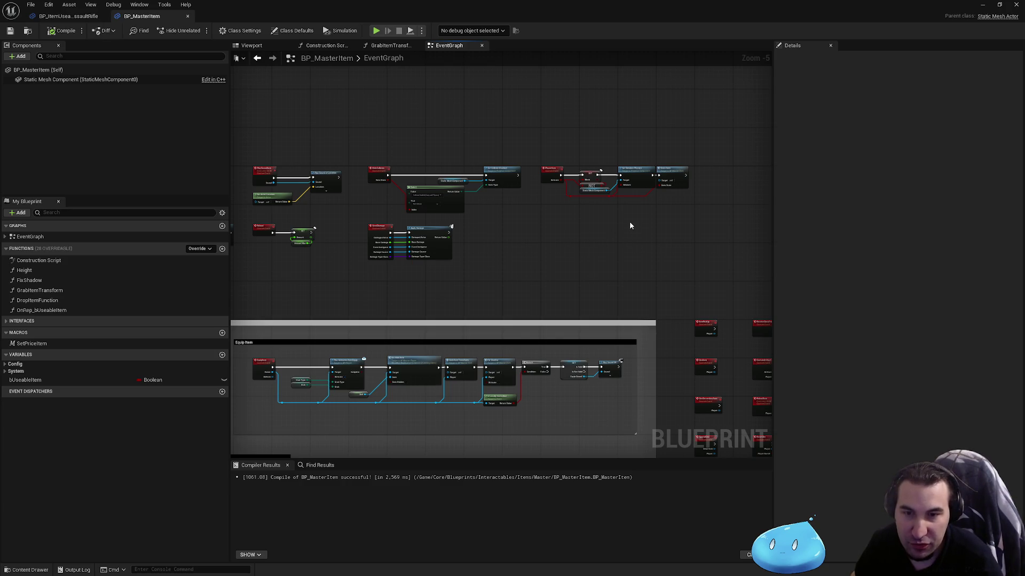
{"action": "mouse_move", "coordinate": [622, 246]}
{"action": "left_mouse_down"}
{"action": "mouse_move", "coordinate": [565, 256]}
{"action": "mouse_move", "coordinate": [432, 235]}
{"action": "mouse_move", "coordinate": [475, 133]}
{"action": "mouse_move", "coordinate": [652, 180]}
{"action": "mouse_move", "coordinate": [570, 211]}
{"action": "left_mouse_up"}
{"action": "scroll", "coordinate": [653, 180], "scroll_direction": "down", "scroll_amount": 2}
{"action": "scroll", "coordinate": [382, 177], "scroll_direction": "up", "scroll_amount": 3}
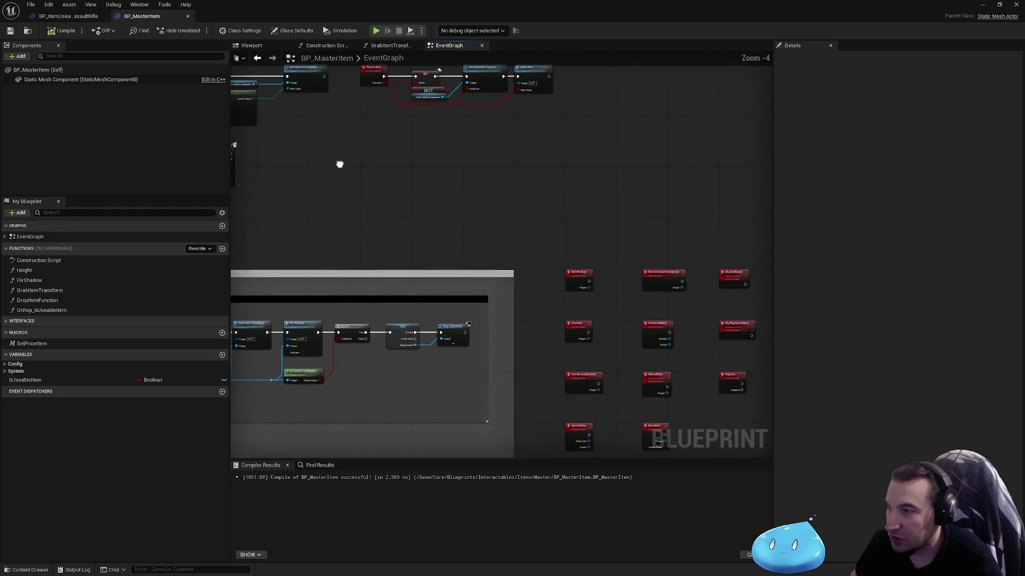
{"action": "mouse_move", "coordinate": [341, 162]}
{"action": "left_mouse_down"}
{"action": "mouse_move", "coordinate": [239, 83]}
{"action": "mouse_move", "coordinate": [535, 183]}
{"action": "mouse_move", "coordinate": [477, 231]}
{"action": "mouse_move", "coordinate": [623, 253]}
{"action": "left_mouse_up"}
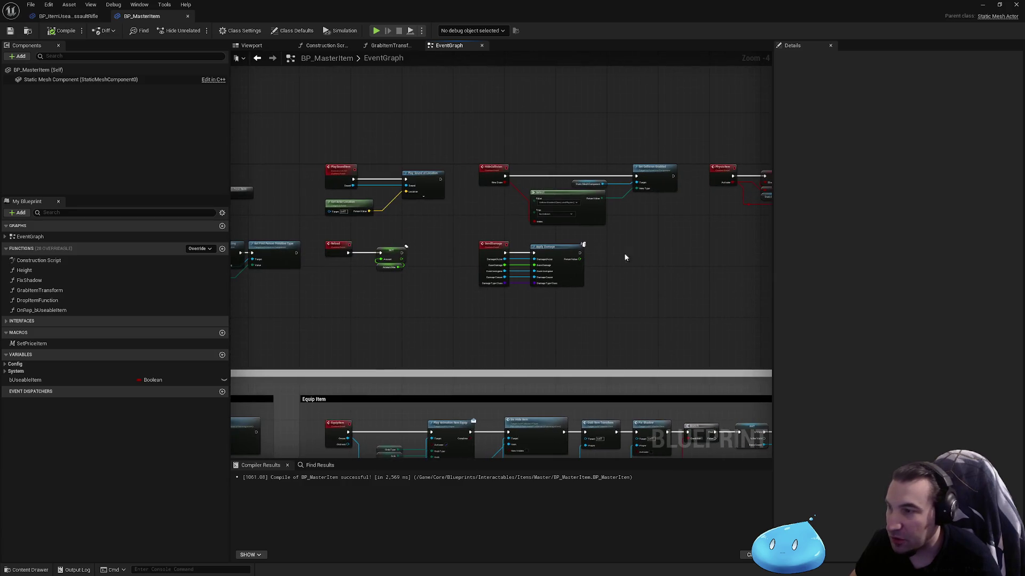
{"action": "scroll", "coordinate": [514, 215], "scroll_direction": "up", "scroll_amount": 3}
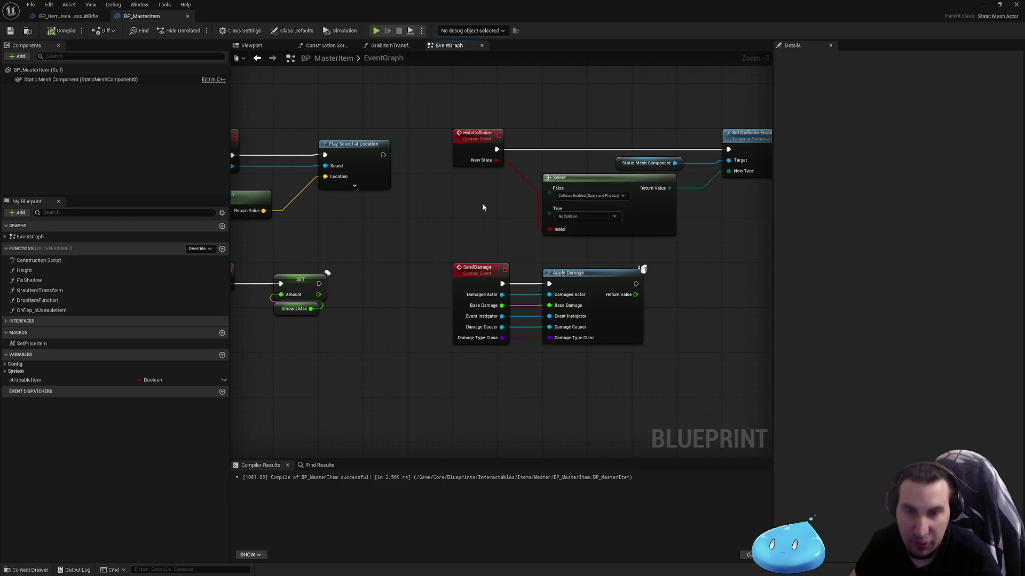
{"action": "left_click_drag", "start_coordinate": [482, 204], "coordinate": [614, 227]}
{"action": "mouse_move", "coordinate": [477, 259]}
{"action": "left_mouse_down"}
{"action": "mouse_move", "coordinate": [562, 268]}
{"action": "mouse_move", "coordinate": [476, 265]}
{"action": "mouse_move", "coordinate": [498, 231]}
{"action": "mouse_move", "coordinate": [591, 231]}
{"action": "left_mouse_up"}
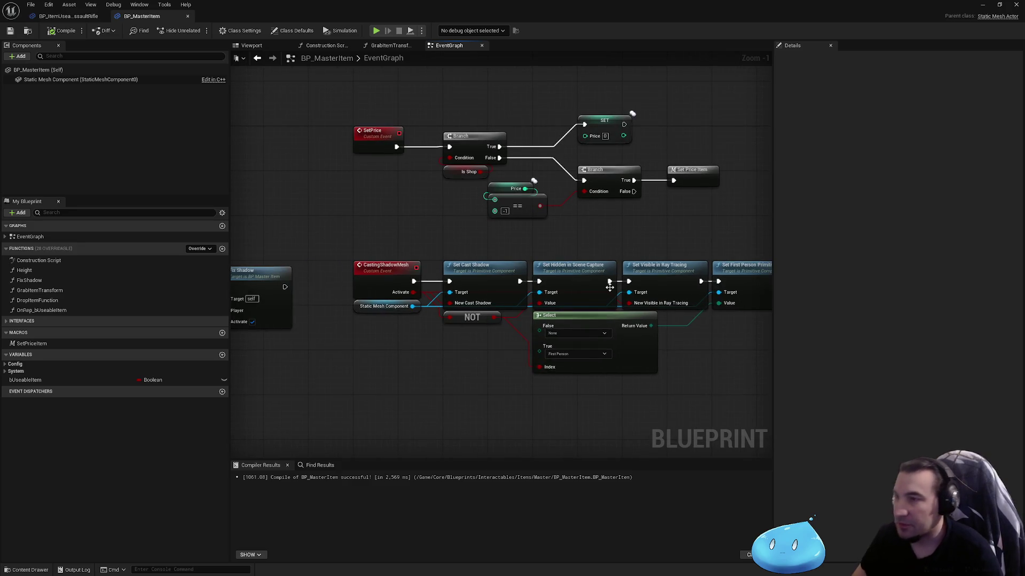
{"action": "scroll", "coordinate": [542, 229], "scroll_direction": "down", "scroll_amount": 2}
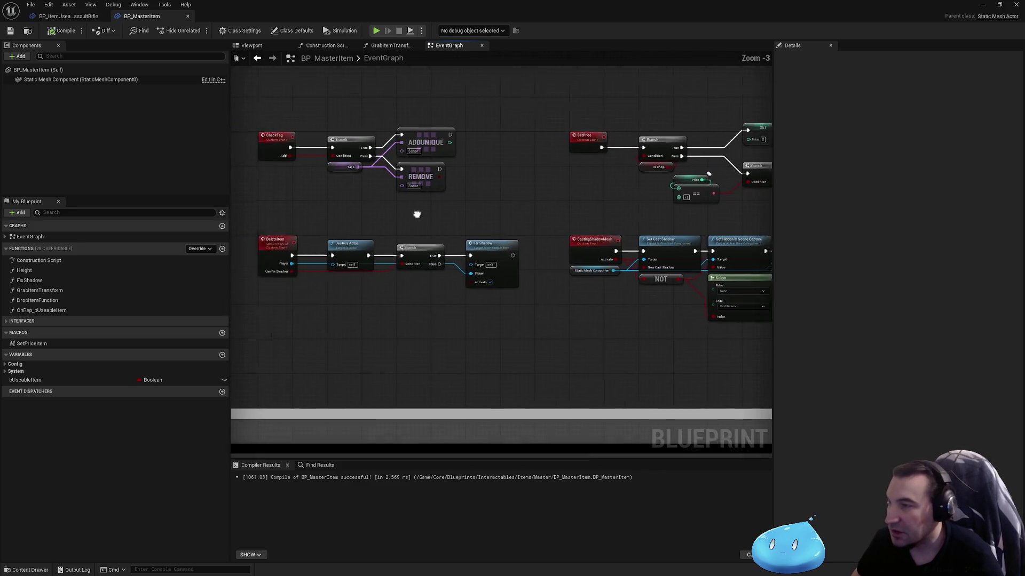
{"action": "scroll", "coordinate": [417, 214], "scroll_direction": "down", "scroll_amount": 1}
{"action": "mouse_move", "coordinate": [432, 216]}
{"action": "left_mouse_down"}
{"action": "mouse_move", "coordinate": [670, 235]}
{"action": "mouse_move", "coordinate": [727, 236]}
{"action": "mouse_move", "coordinate": [747, 222]}
{"action": "mouse_move", "coordinate": [645, 226]}
{"action": "mouse_move", "coordinate": [575, 210]}
{"action": "left_mouse_up"}
{"action": "key", "text": "super"}
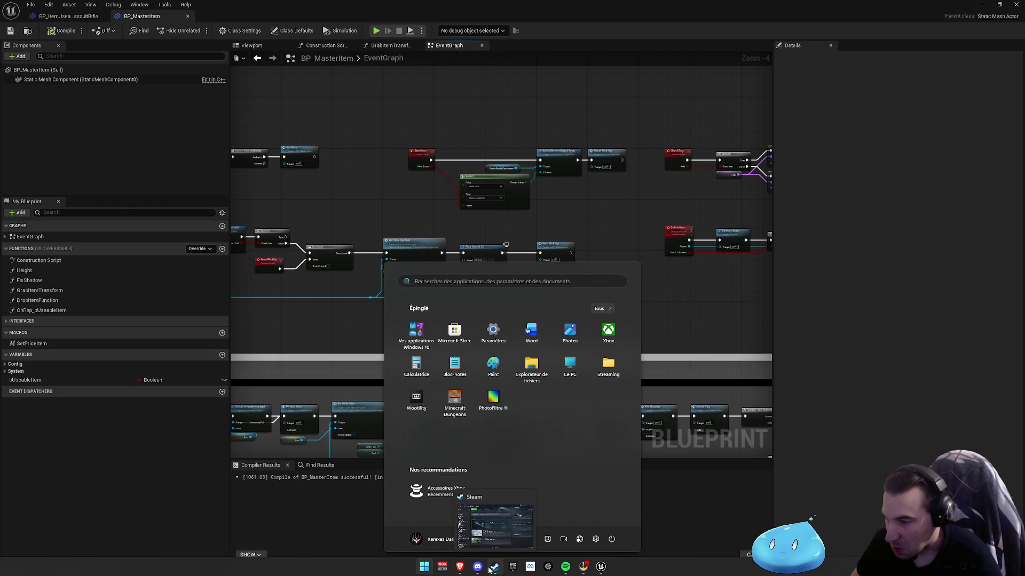
Glance over the Steam library, minimize it, and pan to the Reload, PlaySound and Equip Item groups.
{"action": "left_click", "coordinate": [490, 570]}
{"action": "scroll", "coordinate": [255, 322], "scroll_direction": "down", "scroll_amount": 1}
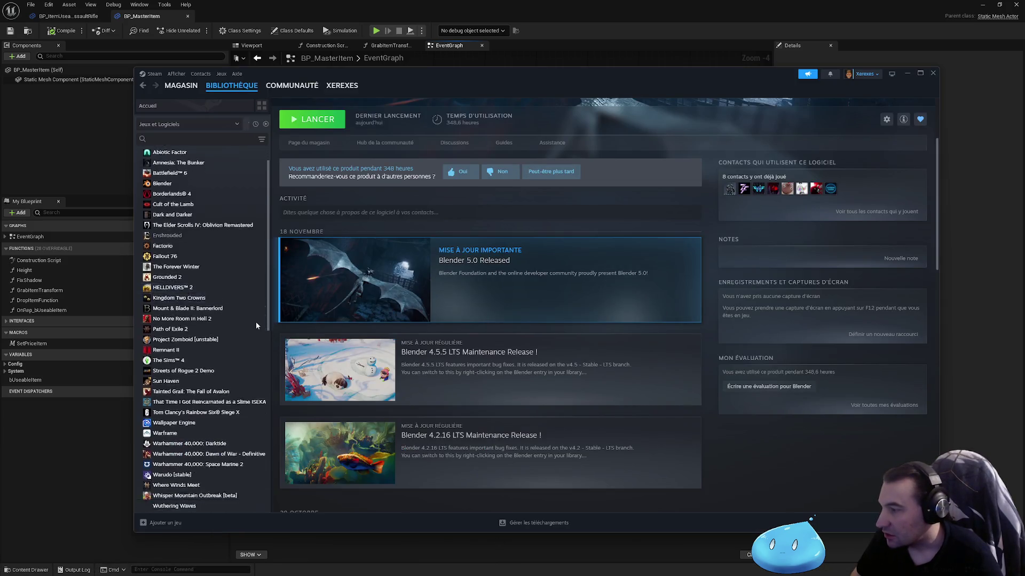
{"action": "scroll", "coordinate": [255, 320], "scroll_direction": "up", "scroll_amount": 1}
{"action": "scroll", "coordinate": [587, 213], "scroll_direction": "up", "scroll_amount": 3}
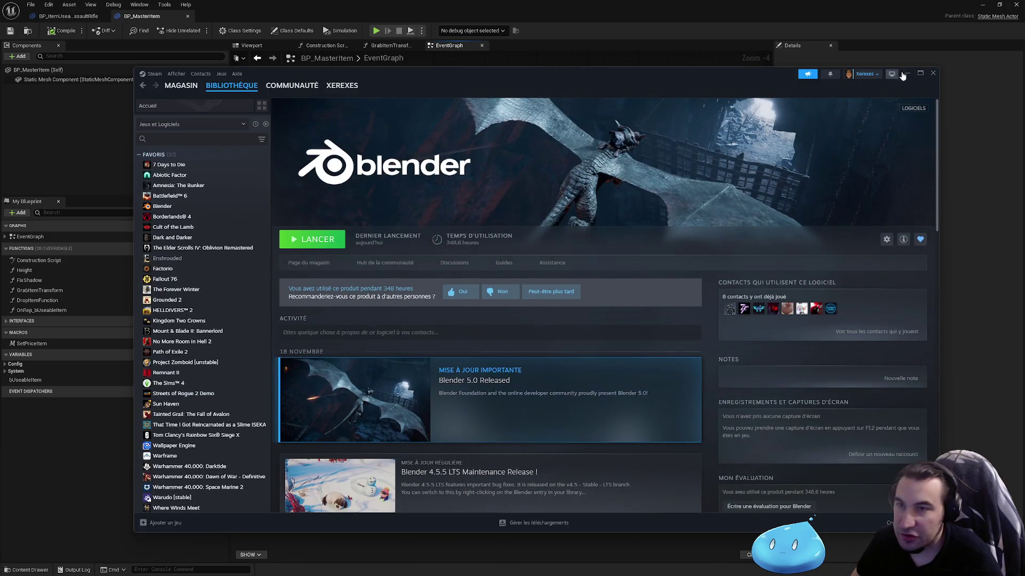
{"action": "left_click", "coordinate": [905, 73]}
{"action": "mouse_move", "coordinate": [610, 151]}
{"action": "left_mouse_down"}
{"action": "mouse_move", "coordinate": [580, 161]}
{"action": "mouse_move", "coordinate": [502, 281]}
{"action": "mouse_move", "coordinate": [389, 290]}
{"action": "left_mouse_up"}
{"action": "left_click_drag", "start_coordinate": [646, 301], "coordinate": [427, 265]}
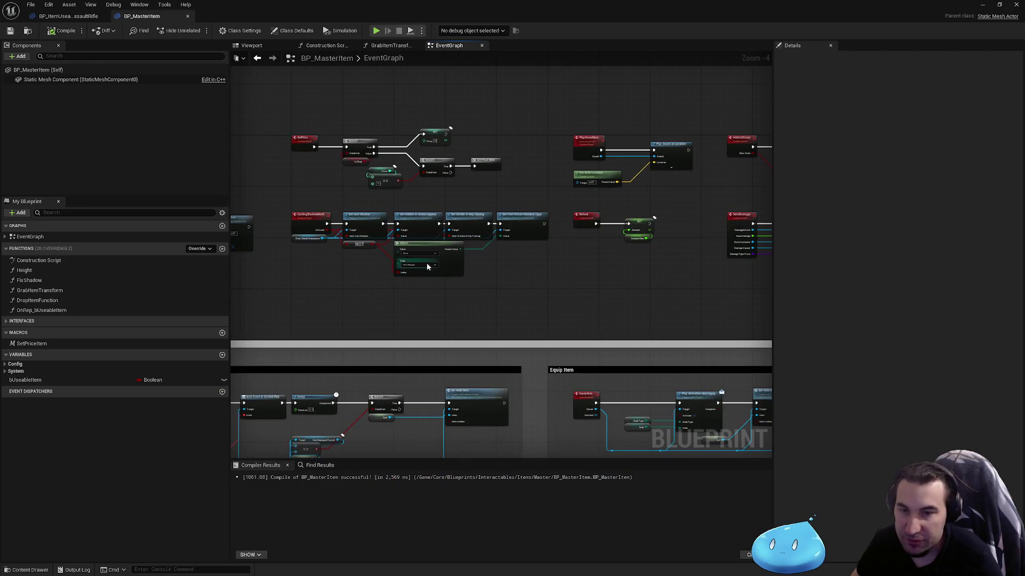
Search the Steam store for 'hell in us', then clear the search.
{"action": "key", "text": "super"}
{"action": "mouse_move", "coordinate": [478, 569]}
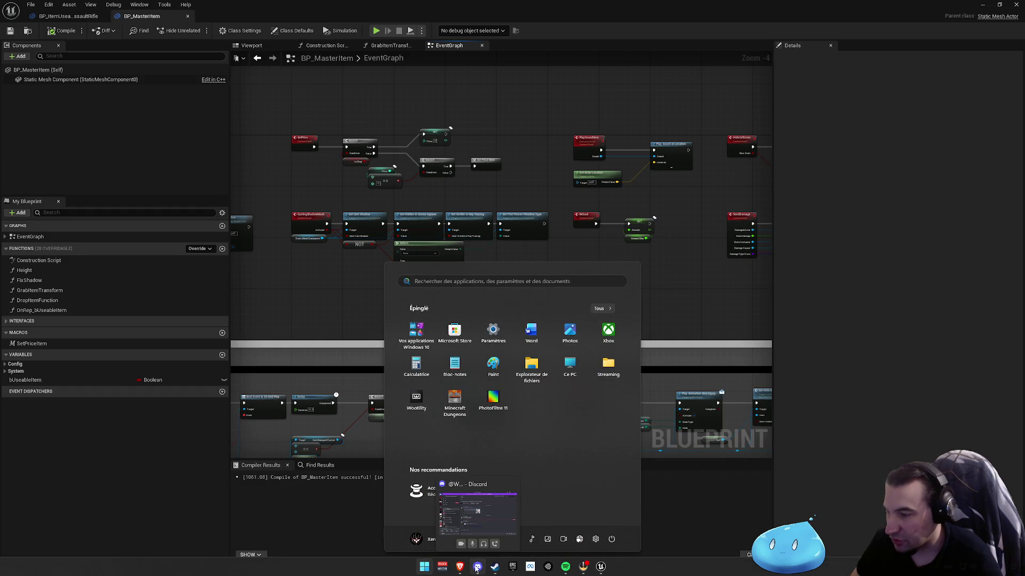
{"action": "left_click", "coordinate": [495, 567]}
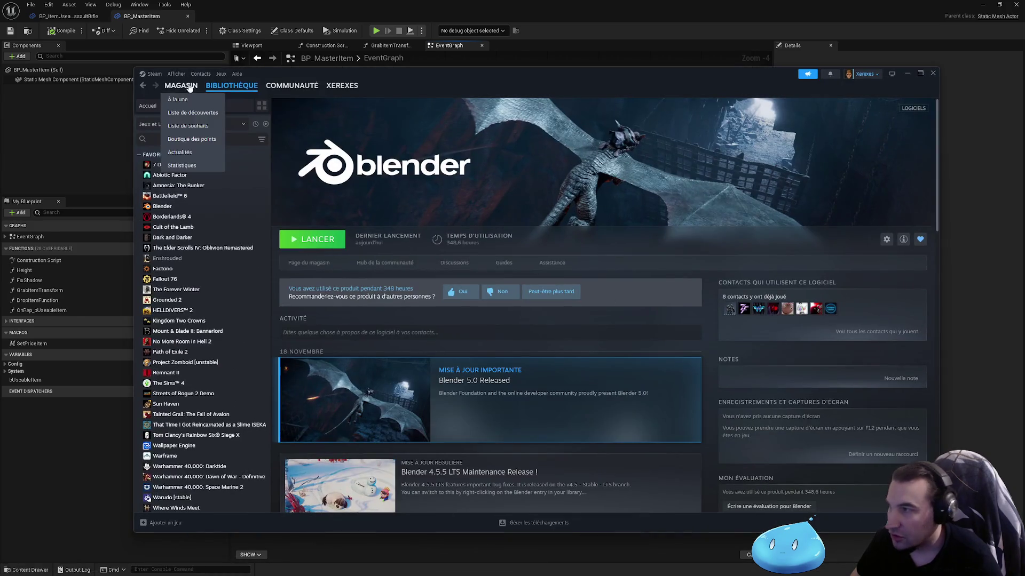
{"action": "left_click", "coordinate": [183, 101]}
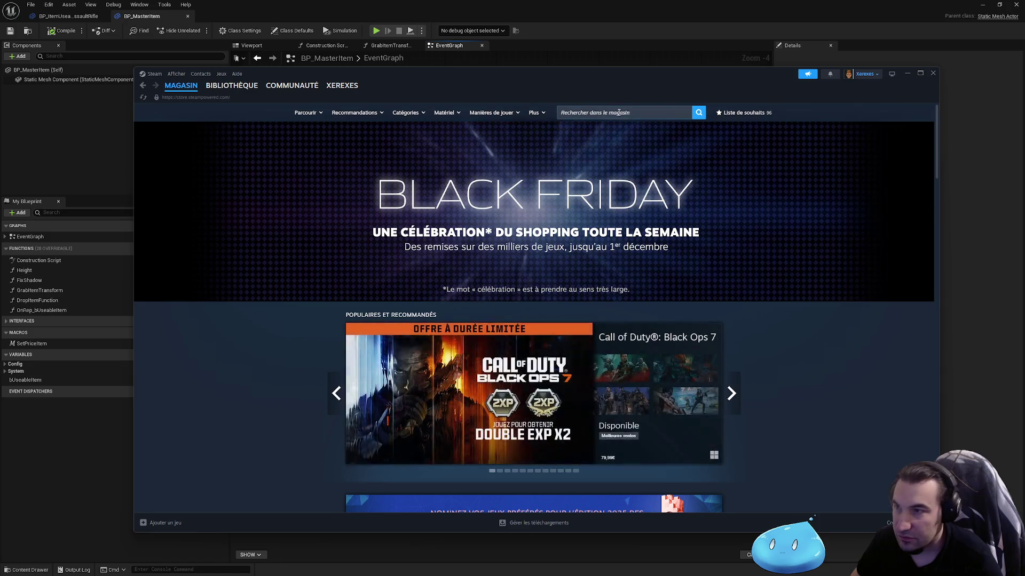
{"action": "left_click", "coordinate": [617, 112]}
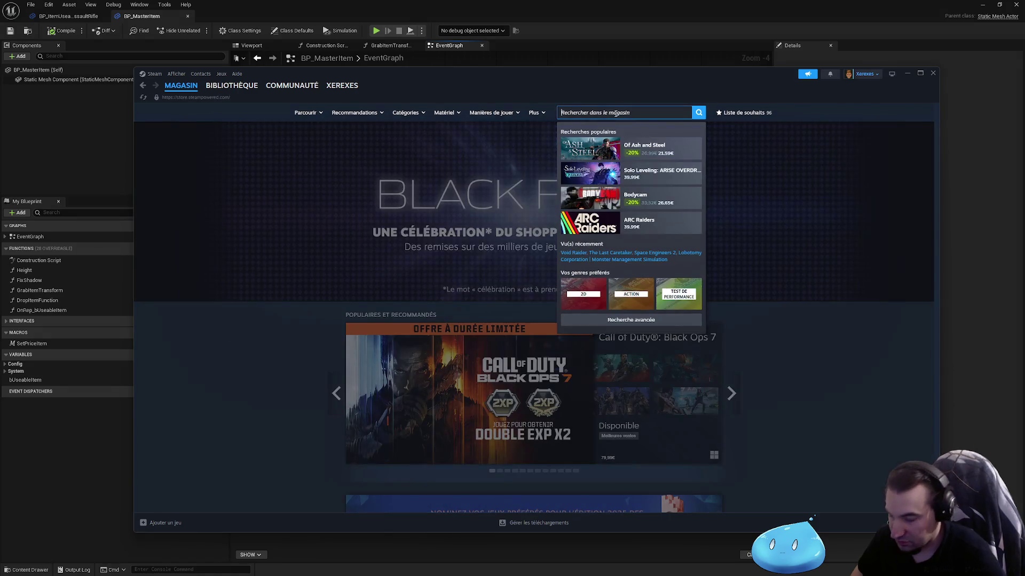
{"action": "type", "text": "hell"}
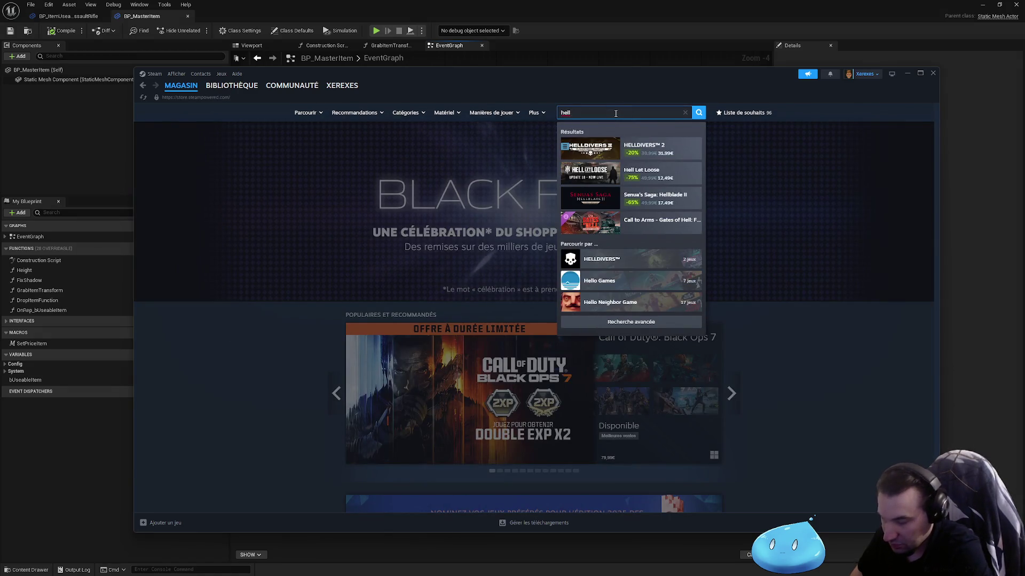
{"action": "type", "text": " in us"}
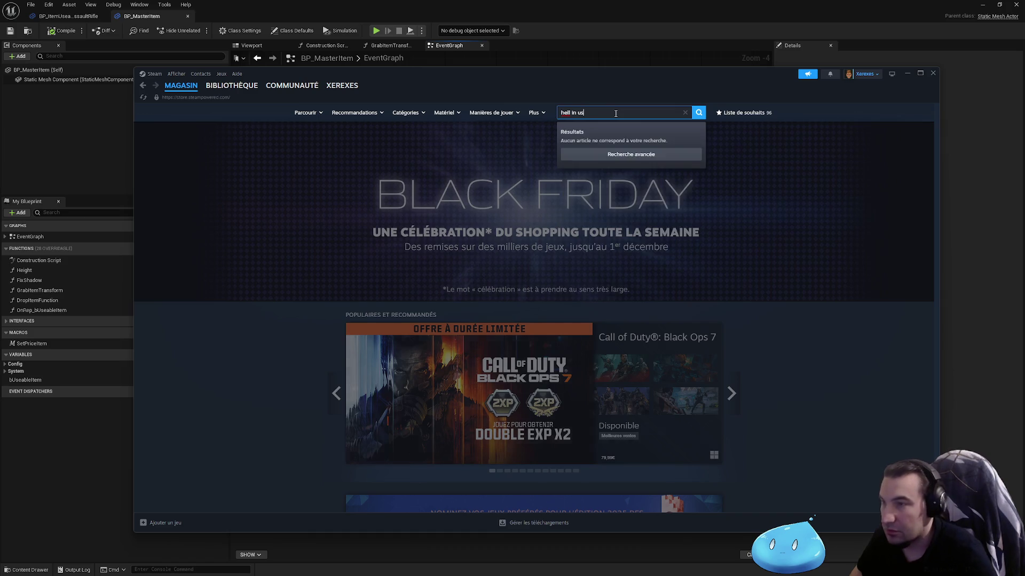
{"action": "key", "text": "BackSpace"}
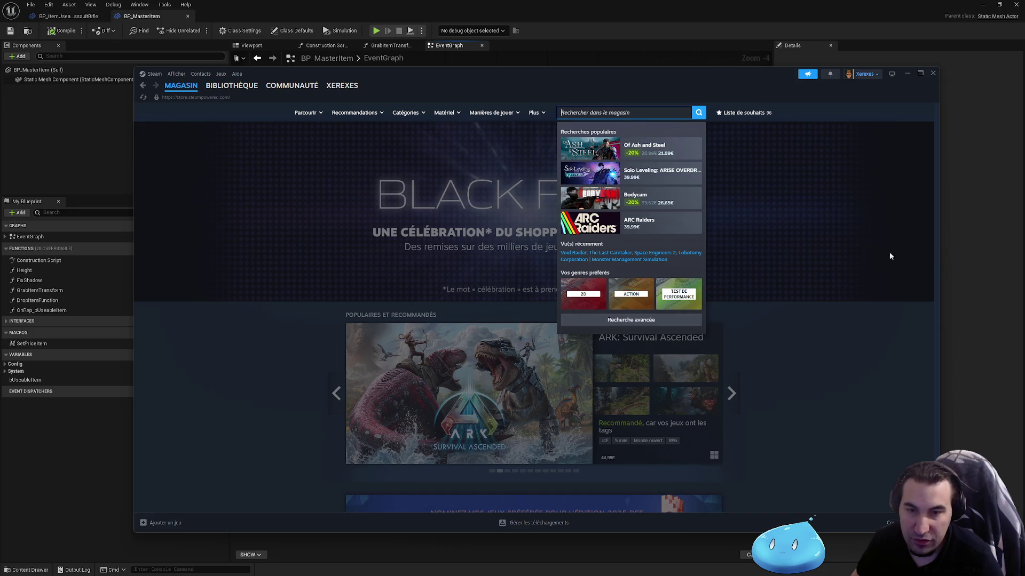
{"action": "left_click", "coordinate": [822, 360]}
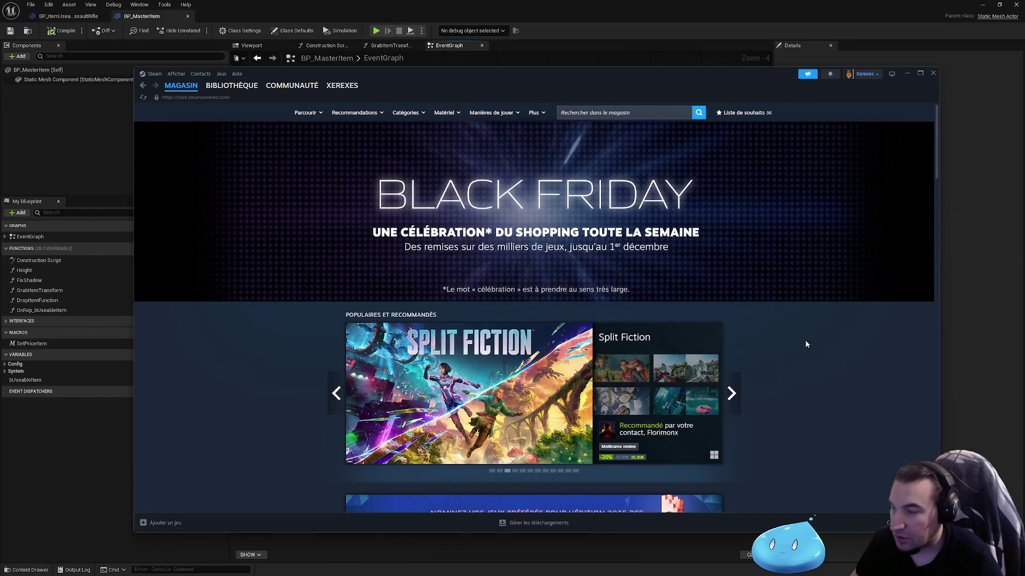
Return to the Steam library home, maximize and restore the window, then minimize Steam.
{"action": "scroll", "coordinate": [795, 342], "scroll_direction": "down", "scroll_amount": 3}
{"action": "scroll", "coordinate": [796, 343], "scroll_direction": "up", "scroll_amount": 3}
{"action": "mouse_move", "coordinate": [243, 83]}
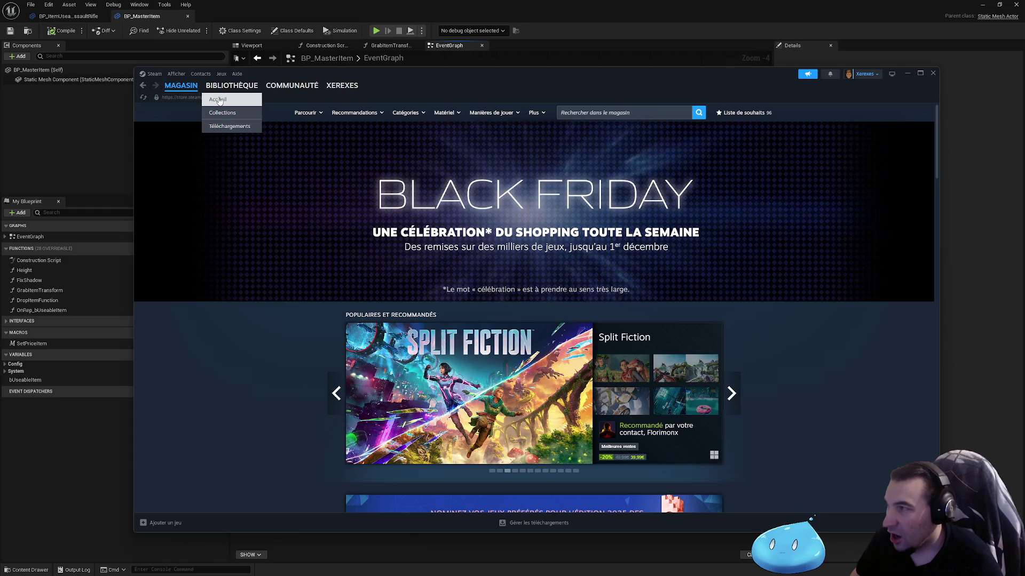
{"action": "left_click", "coordinate": [218, 99]}
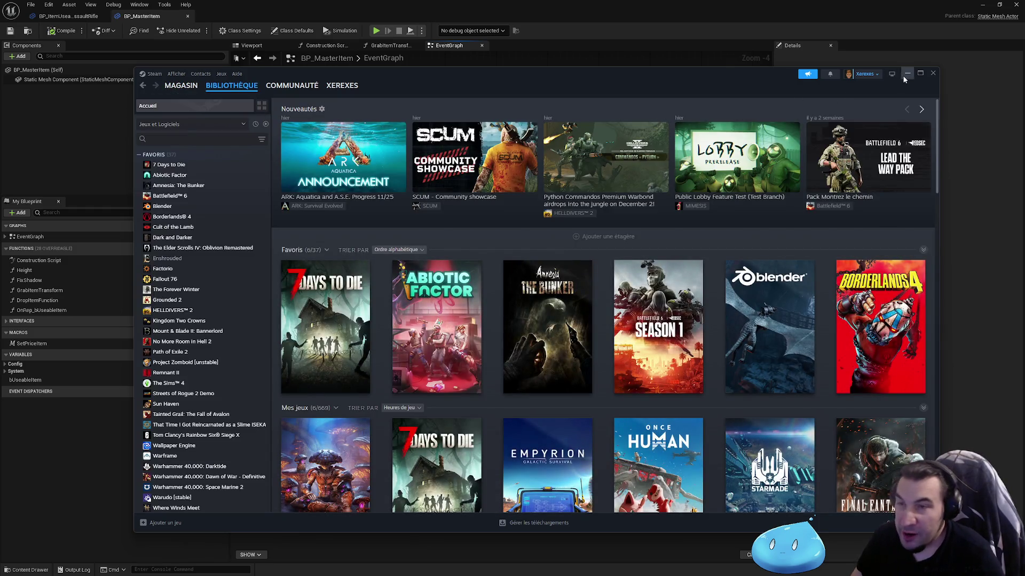
{"action": "double_click", "coordinate": [900, 74]}
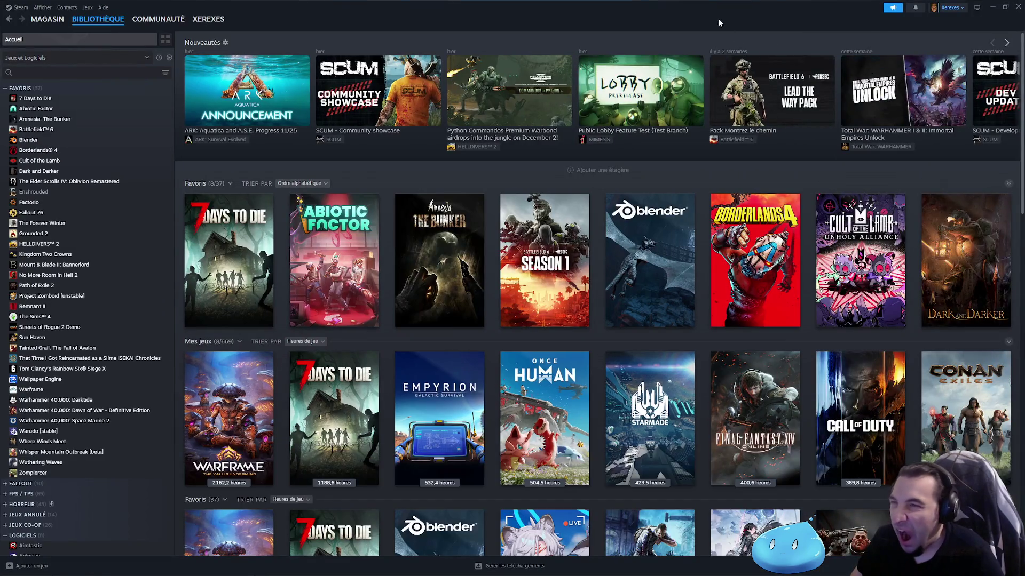
{"action": "double_click", "coordinate": [704, 9]}
{"action": "left_click", "coordinate": [908, 73]}
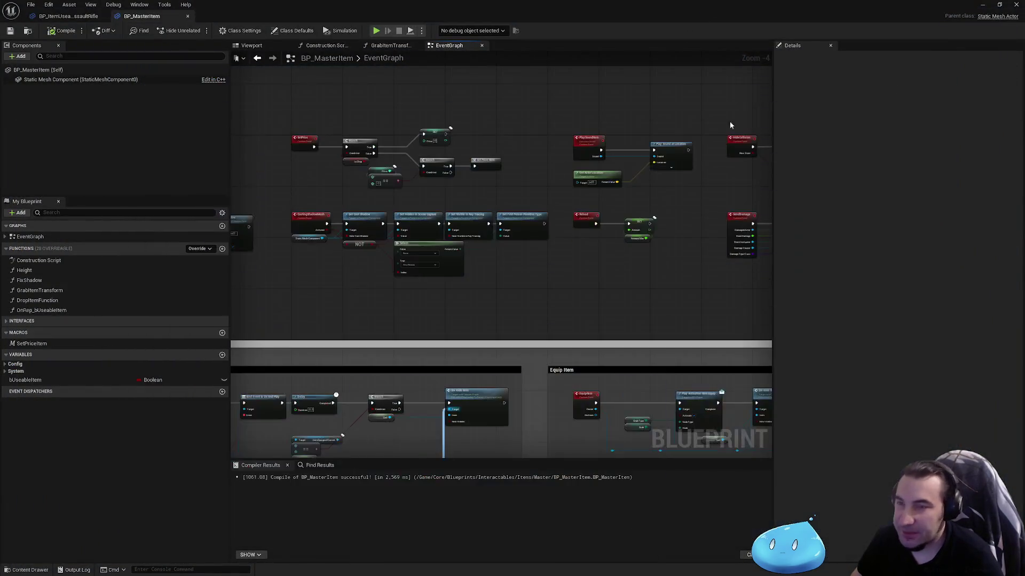
{"action": "scroll", "coordinate": [586, 285], "scroll_direction": "down", "scroll_amount": 1}
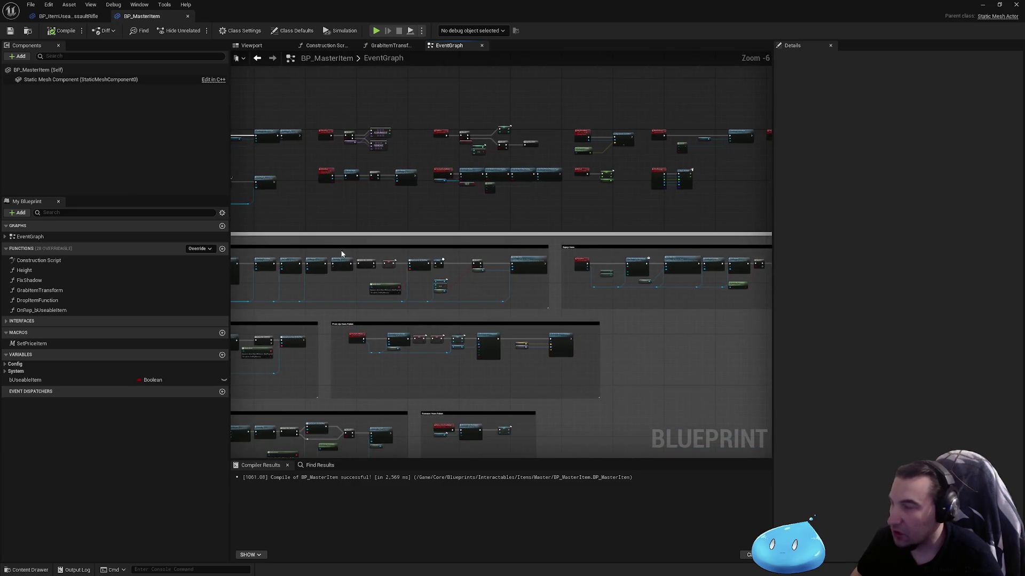
{"action": "scroll", "coordinate": [344, 256], "scroll_direction": "down", "scroll_amount": 1}
{"action": "scroll", "coordinate": [320, 214], "scroll_direction": "up", "scroll_amount": 5}
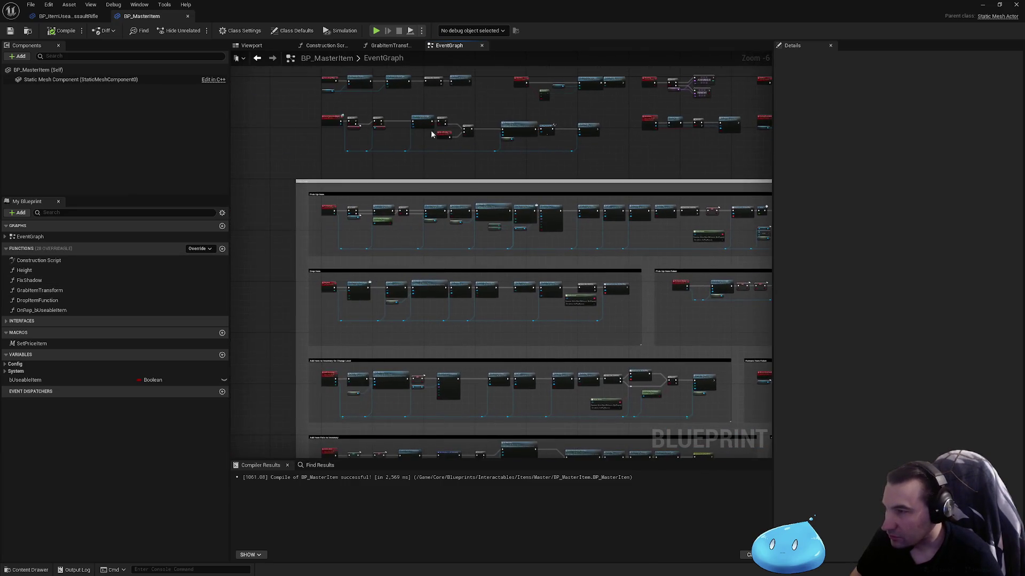
{"action": "scroll", "coordinate": [320, 213], "scroll_direction": "down", "scroll_amount": 3}
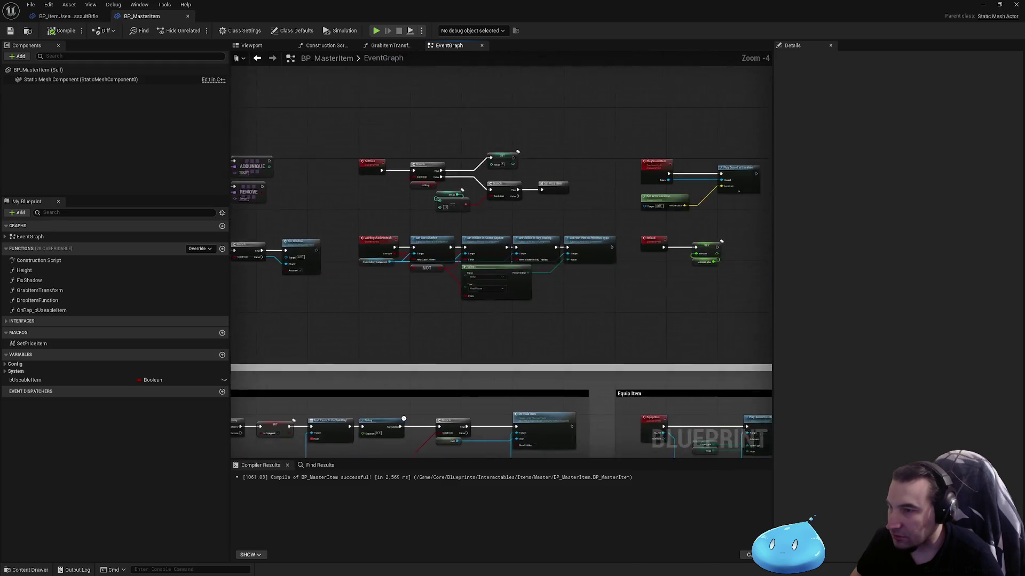
{"action": "mouse_move", "coordinate": [458, 263]}
{"action": "left_mouse_down"}
{"action": "mouse_move", "coordinate": [439, 134]}
{"action": "mouse_move", "coordinate": [617, 181]}
{"action": "left_mouse_up"}
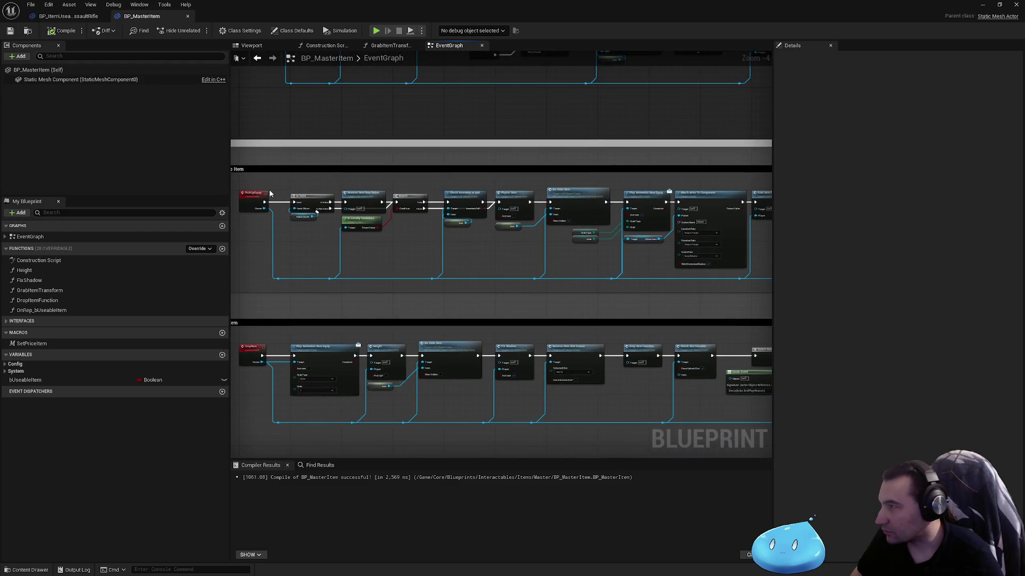
{"action": "left_click", "coordinate": [69, 16]}
{"action": "mouse_move", "coordinate": [293, 149]}
{"action": "left_mouse_down"}
{"action": "mouse_move", "coordinate": [288, 195]}
{"action": "mouse_move", "coordinate": [242, 237]}
{"action": "left_mouse_up"}
{"action": "scroll", "coordinate": [459, 257], "scroll_direction": "down", "scroll_amount": 3}
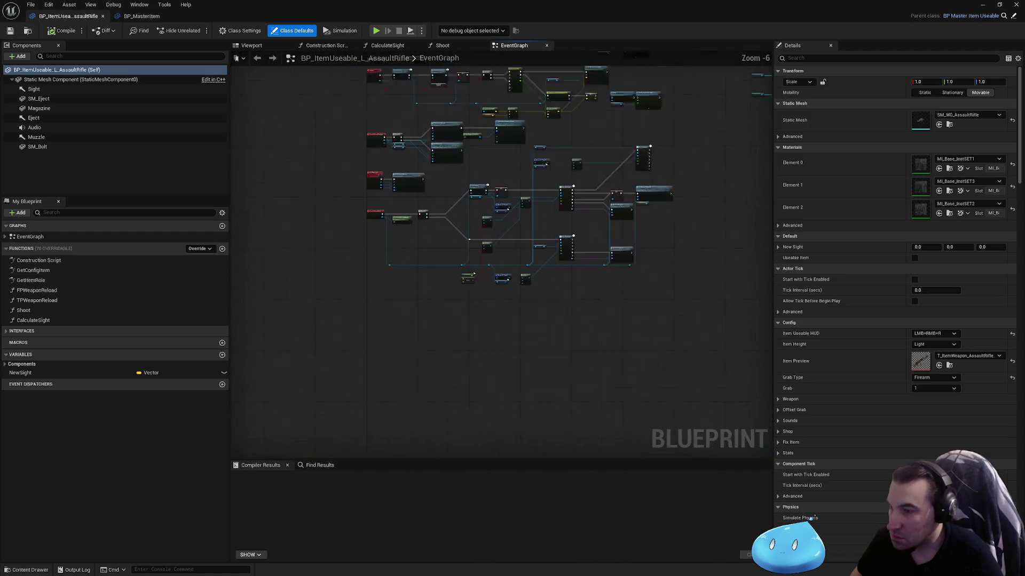
{"action": "scroll", "coordinate": [376, 153], "scroll_direction": "up", "scroll_amount": 5}
{"action": "left_click_drag", "start_coordinate": [377, 153], "coordinate": [396, 257]}
{"action": "key", "text": "ctrl+Tab"}
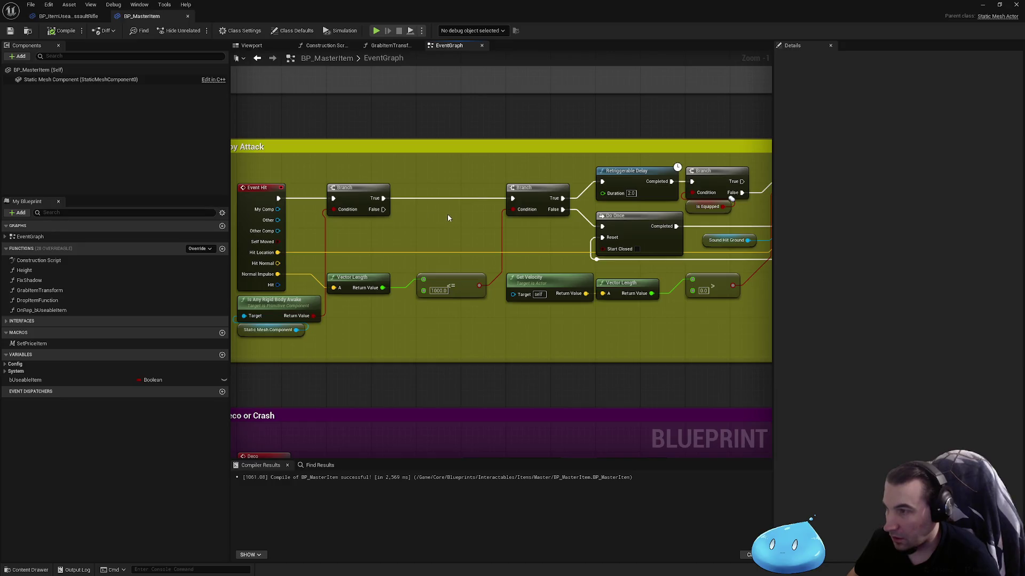
Paste an Is Equipped Branch and frame the start of the Event Hit chain.
{"action": "key", "text": "ctrl+v"}
{"action": "left_click_drag", "start_coordinate": [447, 214], "coordinate": [450, 190]}
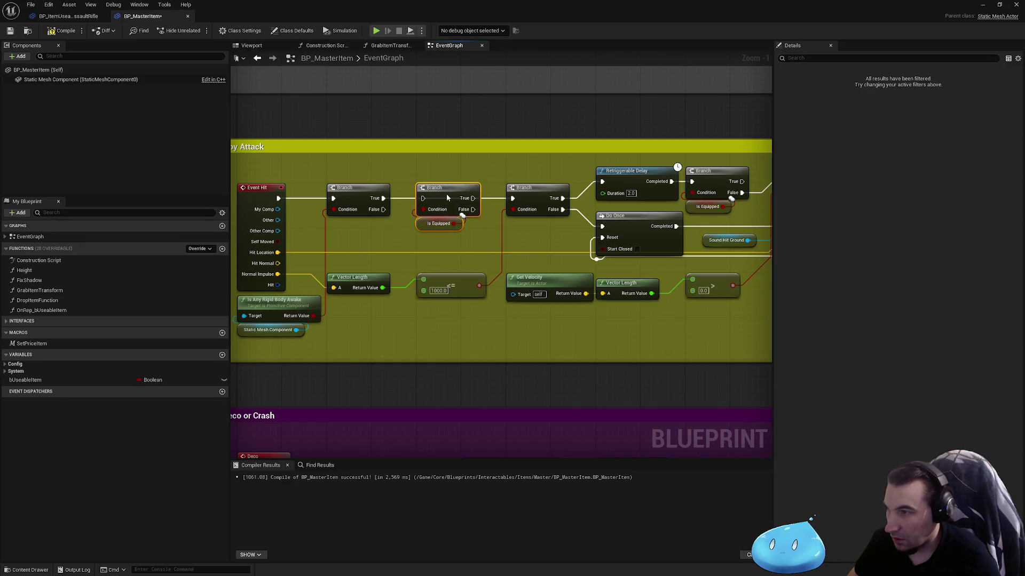
{"action": "left_click_drag", "start_coordinate": [446, 193], "coordinate": [226, 194]}
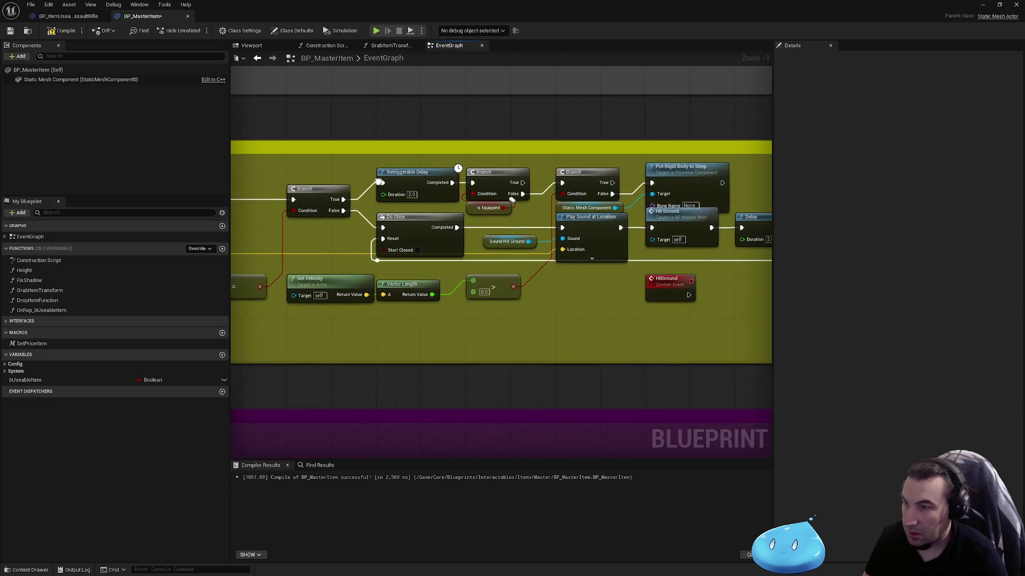
{"action": "left_click", "coordinate": [670, 283]}
{"action": "mouse_move", "coordinate": [757, 291]}
{"action": "left_mouse_down"}
{"action": "mouse_move", "coordinate": [586, 259]}
{"action": "mouse_move", "coordinate": [559, 267]}
{"action": "mouse_move", "coordinate": [654, 279]}
{"action": "left_mouse_up"}
{"action": "scroll", "coordinate": [654, 279], "scroll_direction": "up", "scroll_amount": 1}
{"action": "left_click", "coordinate": [323, 237]}
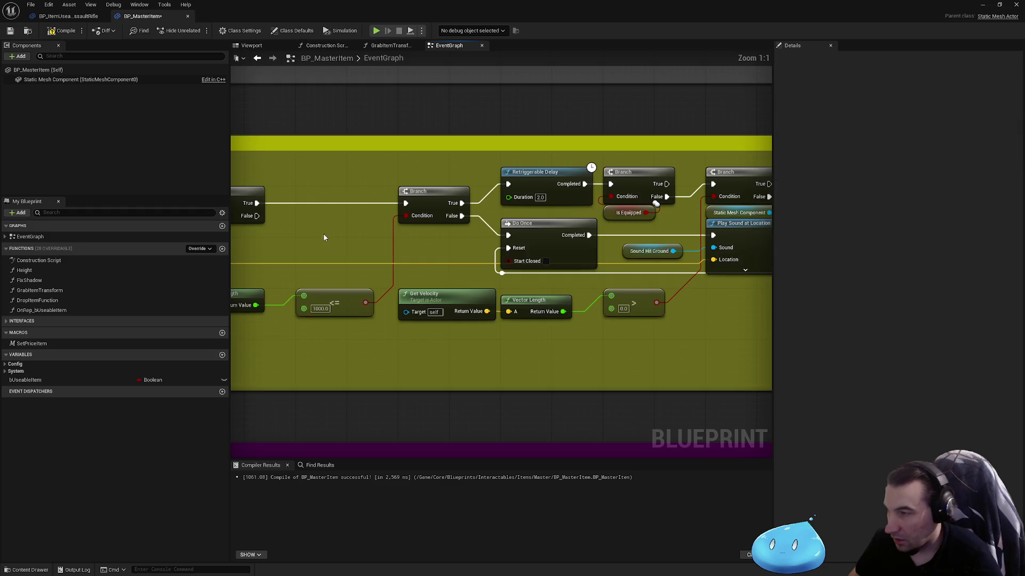
{"action": "left_click_drag", "start_coordinate": [323, 237], "coordinate": [413, 251]}
Insert the Is Equipped Branch before the delay, wire its True pins, delete the old check, and compile.
{"action": "key", "text": "ctrl+v"}
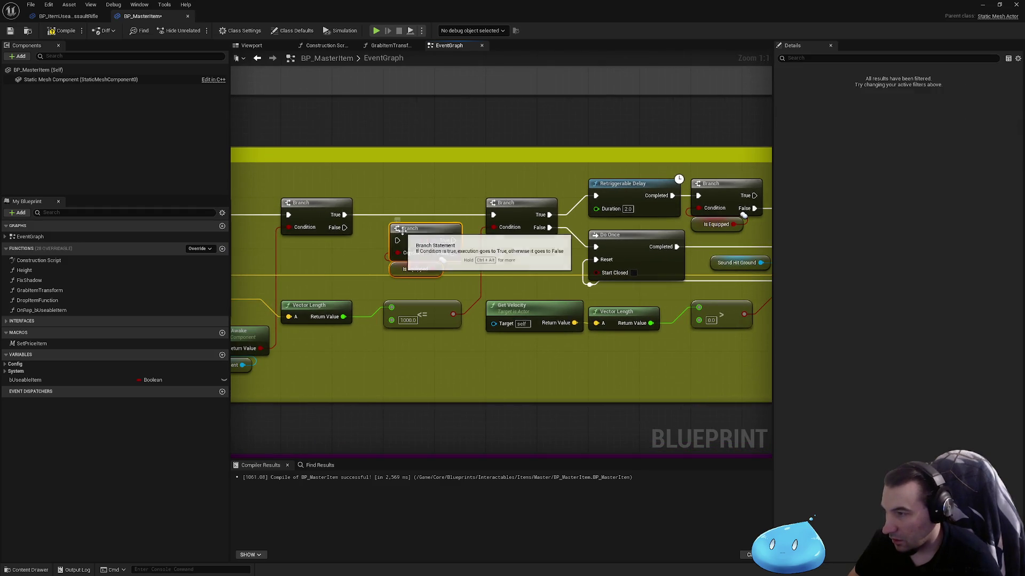
{"action": "left_click_drag", "start_coordinate": [345, 215], "coordinate": [494, 214]}
{"action": "mouse_move", "coordinate": [736, 232]}
{"action": "left_mouse_down"}
{"action": "mouse_move", "coordinate": [631, 251]}
{"action": "mouse_move", "coordinate": [582, 198]}
{"action": "mouse_move", "coordinate": [697, 212]}
{"action": "mouse_move", "coordinate": [601, 207]}
{"action": "left_mouse_up"}
{"action": "key", "text": "Delete"}
{"action": "left_click_drag", "start_coordinate": [391, 190], "coordinate": [238, 166]}
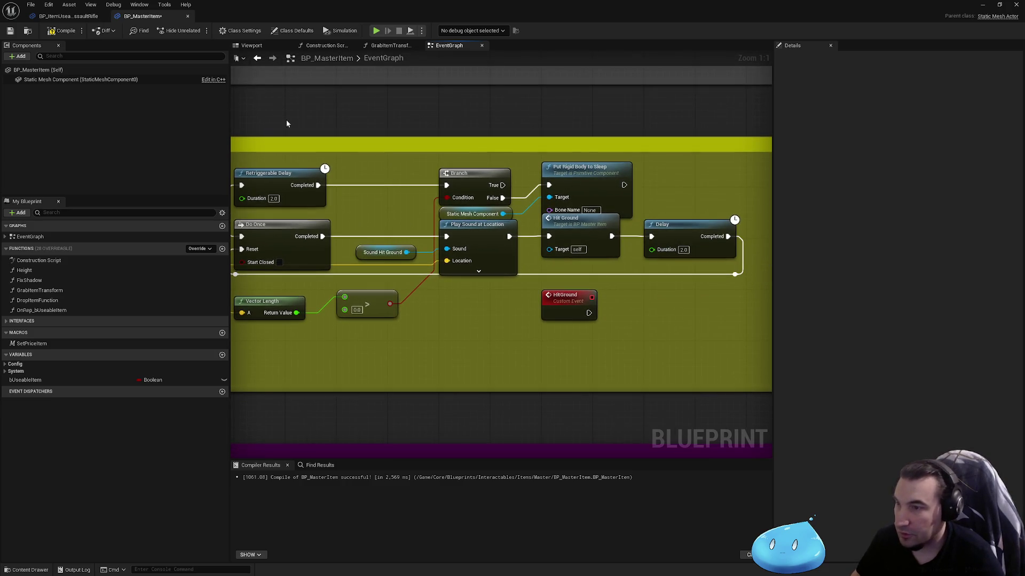
{"action": "left_click", "coordinate": [12, 34]}
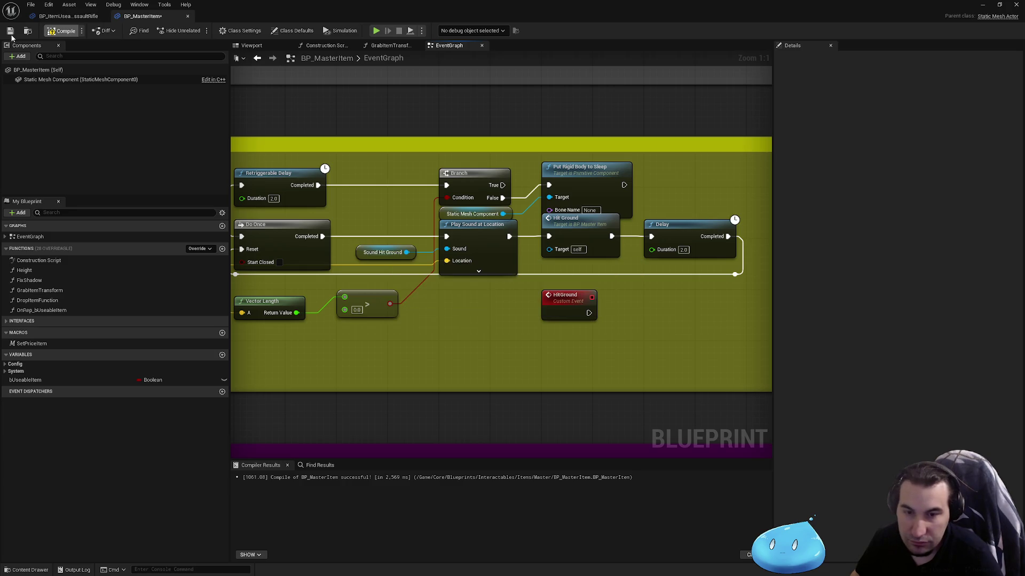
Recompile BP_MasterItem, narrow the yellow comment box, and view the Event AnyDamage chain.
{"action": "key", "text": "super"}
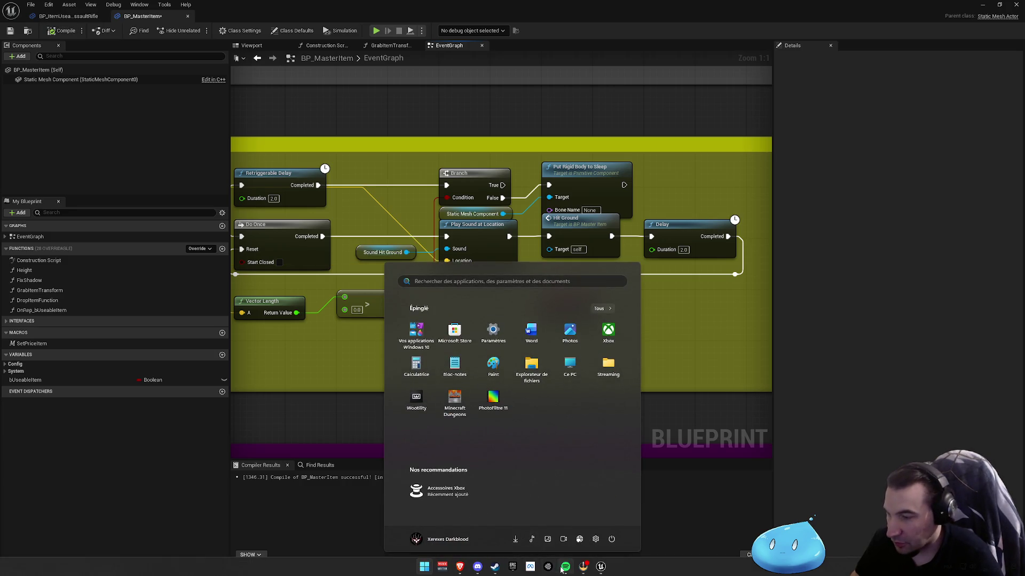
{"action": "left_click", "coordinate": [563, 568]}
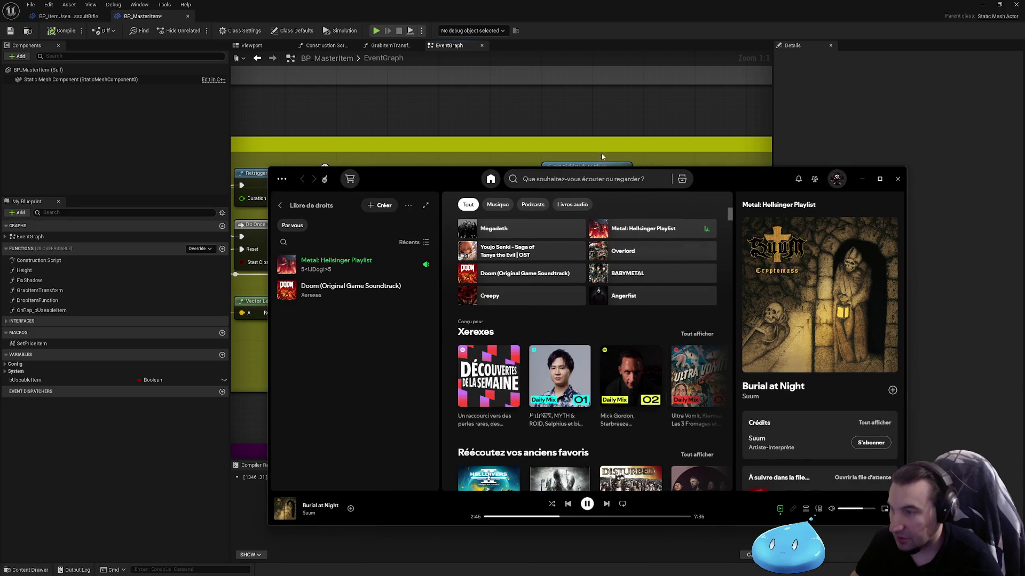
{"action": "left_click", "coordinate": [581, 101]}
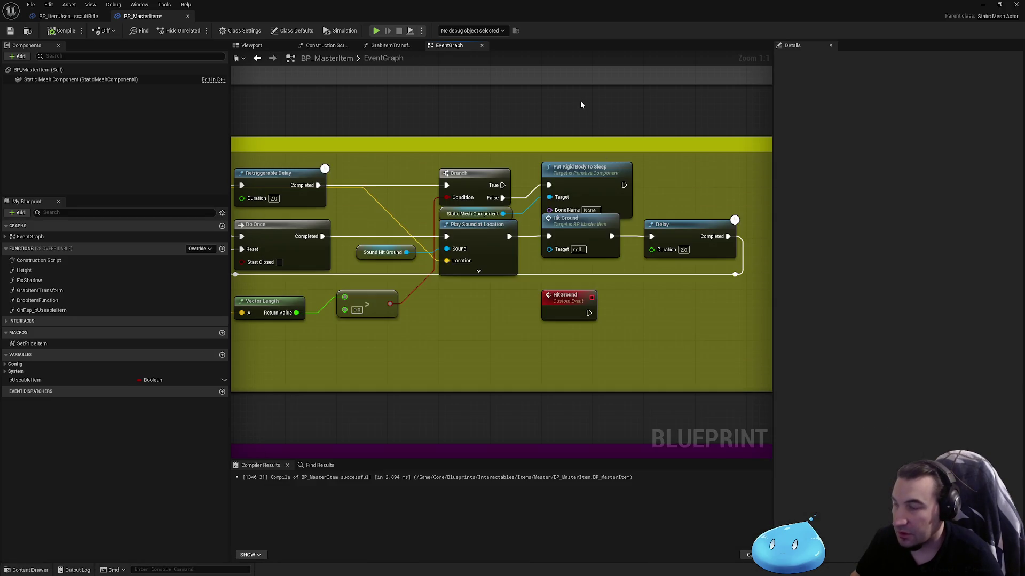
{"action": "left_click", "coordinate": [60, 30]}
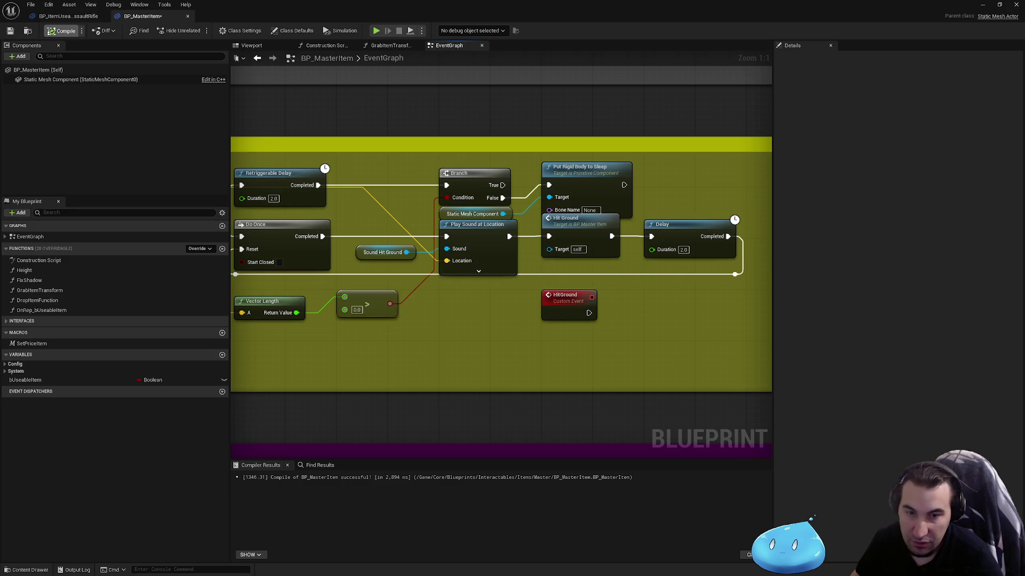
{"action": "scroll", "coordinate": [488, 237], "scroll_direction": "down", "scroll_amount": 2}
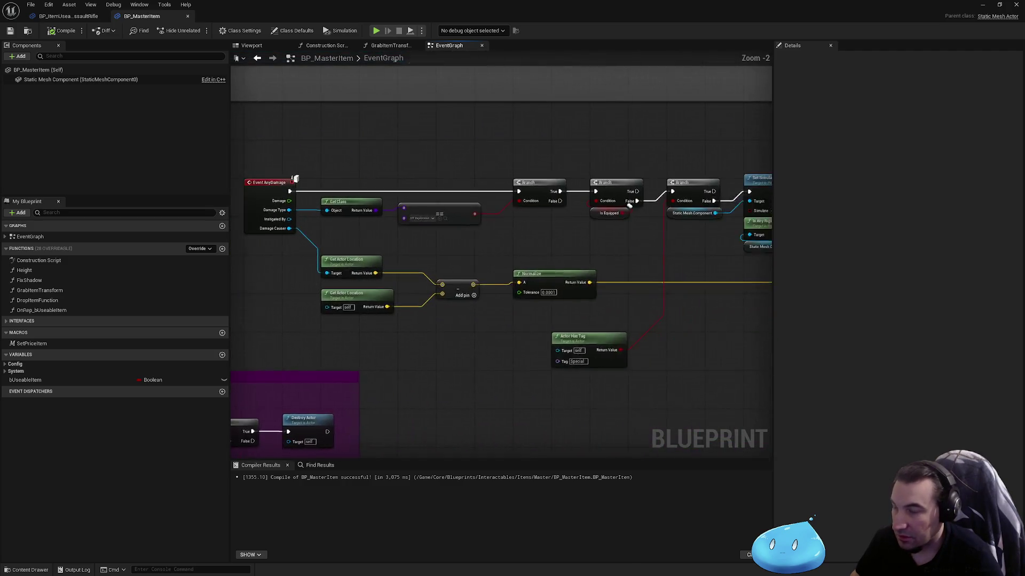
{"action": "mouse_move", "coordinate": [487, 237]}
{"action": "left_mouse_down"}
{"action": "mouse_move", "coordinate": [401, 238]}
{"action": "mouse_move", "coordinate": [409, 239]}
{"action": "left_mouse_up"}
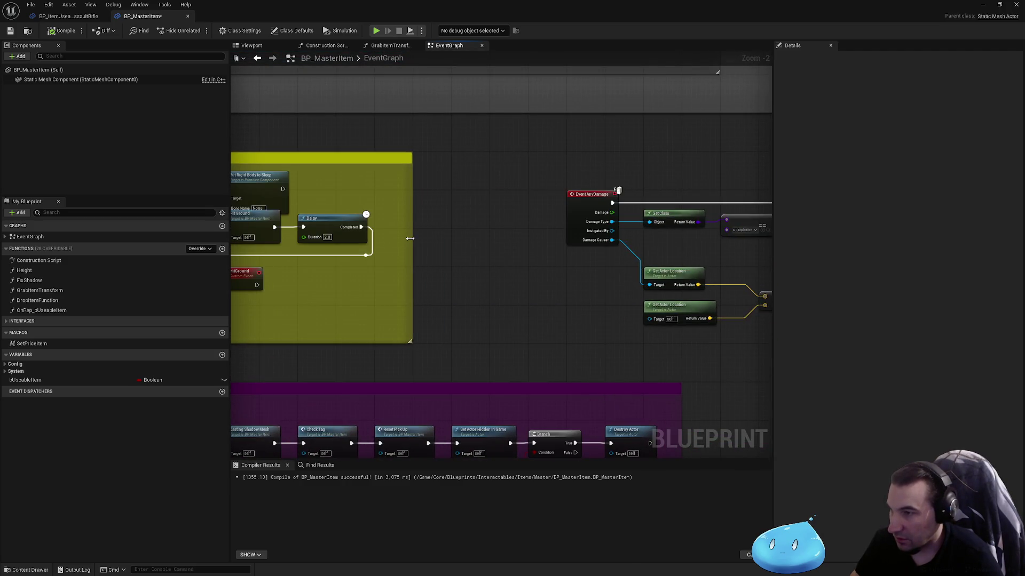
{"action": "scroll", "coordinate": [496, 250], "scroll_direction": "down", "scroll_amount": 2}
{"action": "left_click_drag", "start_coordinate": [496, 249], "coordinate": [172, 222]}
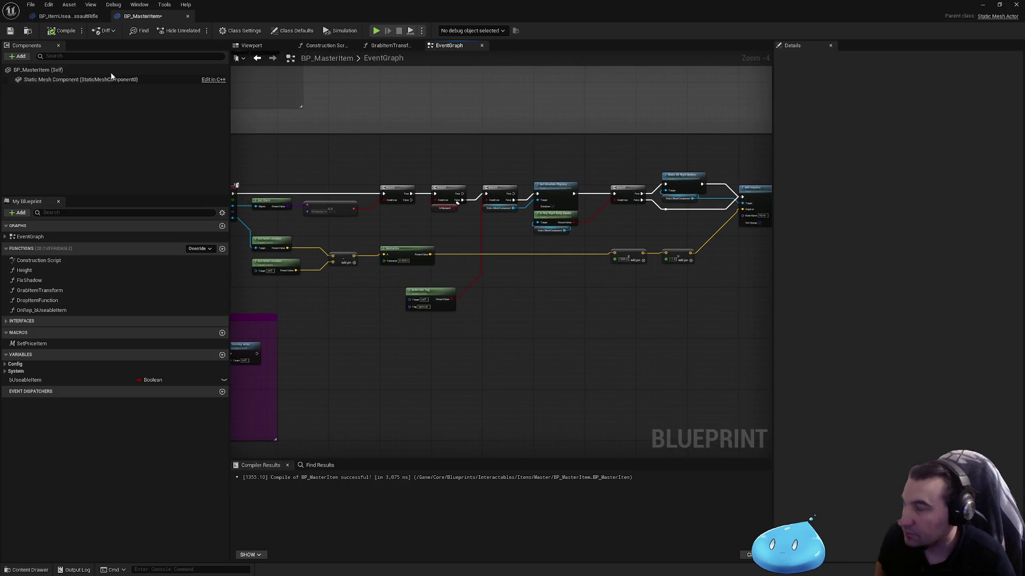
{"action": "left_click", "coordinate": [64, 16]}
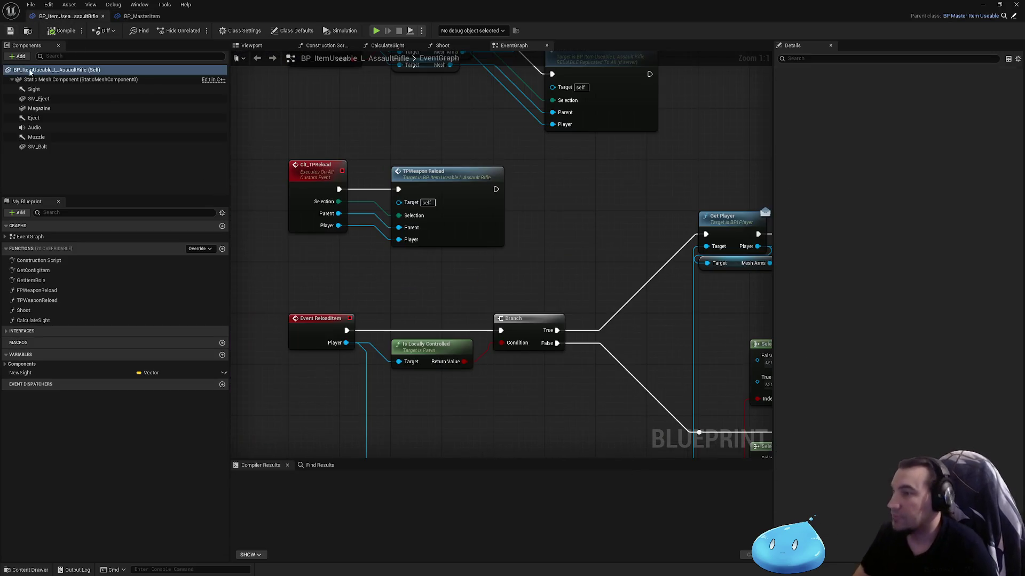
{"action": "scroll", "coordinate": [390, 236], "scroll_direction": "down", "scroll_amount": 1}
{"action": "mouse_move", "coordinate": [390, 236]}
{"action": "left_mouse_down"}
{"action": "mouse_move", "coordinate": [343, 229]}
{"action": "mouse_move", "coordinate": [442, 246]}
{"action": "left_mouse_up"}
{"action": "scroll", "coordinate": [437, 135], "scroll_direction": "up", "scroll_amount": 1}
{"action": "scroll", "coordinate": [436, 135], "scroll_direction": "down", "scroll_amount": 2}
{"action": "left_click_drag", "start_coordinate": [436, 135], "coordinate": [499, 198]}
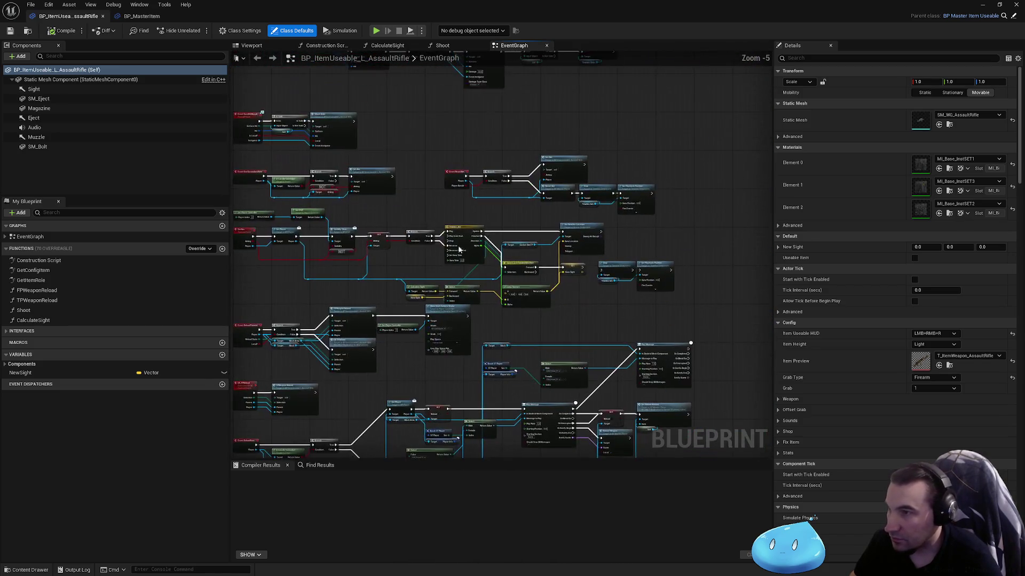
{"action": "scroll", "coordinate": [498, 199], "scroll_direction": "up", "scroll_amount": 3}
{"action": "scroll", "coordinate": [504, 213], "scroll_direction": "down", "scroll_amount": 3}
{"action": "scroll", "coordinate": [501, 207], "scroll_direction": "up", "scroll_amount": 5}
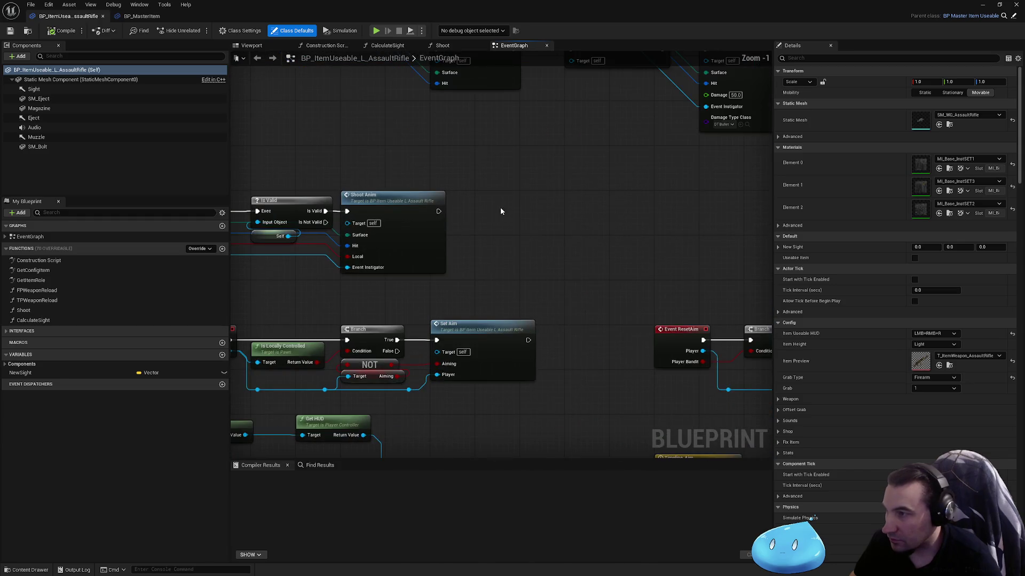
{"action": "left_click", "coordinate": [395, 214]}
{"action": "scroll", "coordinate": [592, 229], "scroll_direction": "down", "scroll_amount": 2}
{"action": "left_click_drag", "start_coordinate": [592, 230], "coordinate": [487, 243]}
{"action": "scroll", "coordinate": [286, 213], "scroll_direction": "down", "scroll_amount": 3}
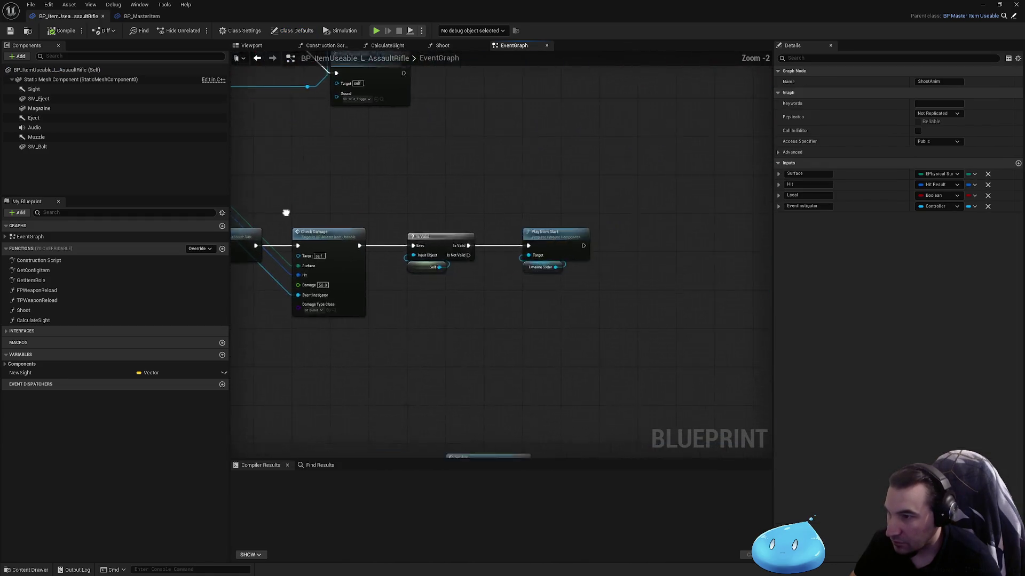
{"action": "mouse_move", "coordinate": [287, 213]}
{"action": "left_mouse_down"}
{"action": "mouse_move", "coordinate": [375, 220]}
{"action": "mouse_move", "coordinate": [562, 291]}
{"action": "left_mouse_up"}
{"action": "scroll", "coordinate": [518, 265], "scroll_direction": "up", "scroll_amount": 2}
{"action": "left_click", "coordinate": [522, 286]}
{"action": "double_click", "coordinate": [522, 286]}
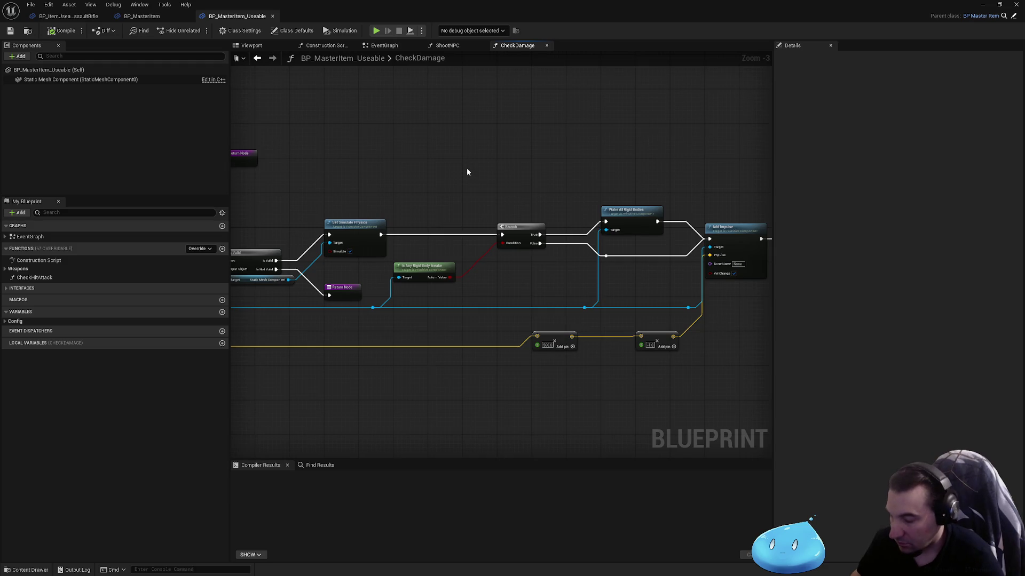
Paste a Branch with an Is Equipped check into CheckDamage and move it beside the existing Branch.
{"action": "key", "text": "ctrl+v"}
{"action": "left_click_drag", "start_coordinate": [518, 174], "coordinate": [675, 210]}
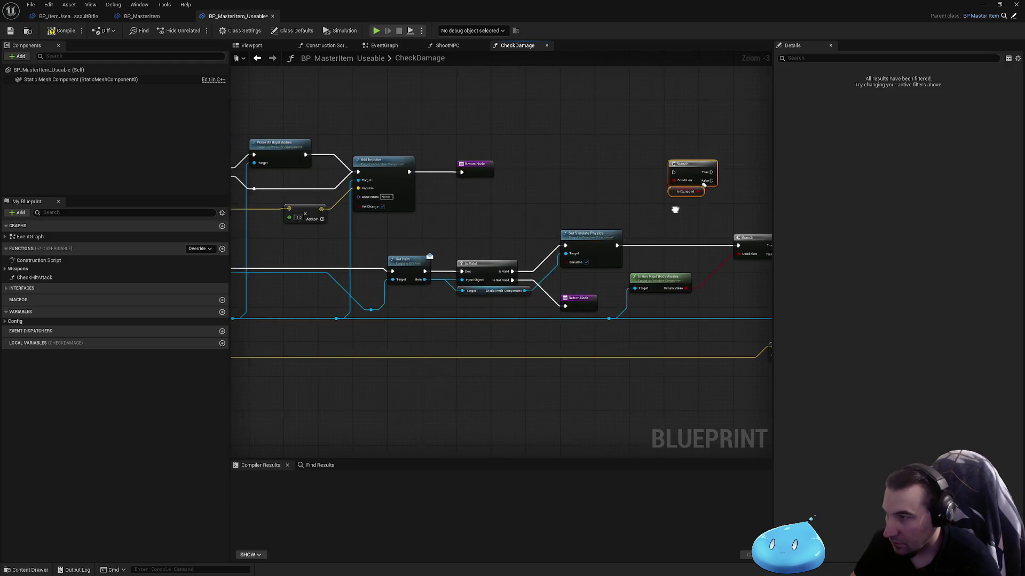
{"action": "left_click_drag", "start_coordinate": [592, 224], "coordinate": [780, 220]}
{"action": "mouse_move", "coordinate": [451, 247]}
{"action": "left_mouse_down"}
{"action": "mouse_move", "coordinate": [854, 251]}
{"action": "mouse_move", "coordinate": [977, 220]}
{"action": "left_mouse_up"}
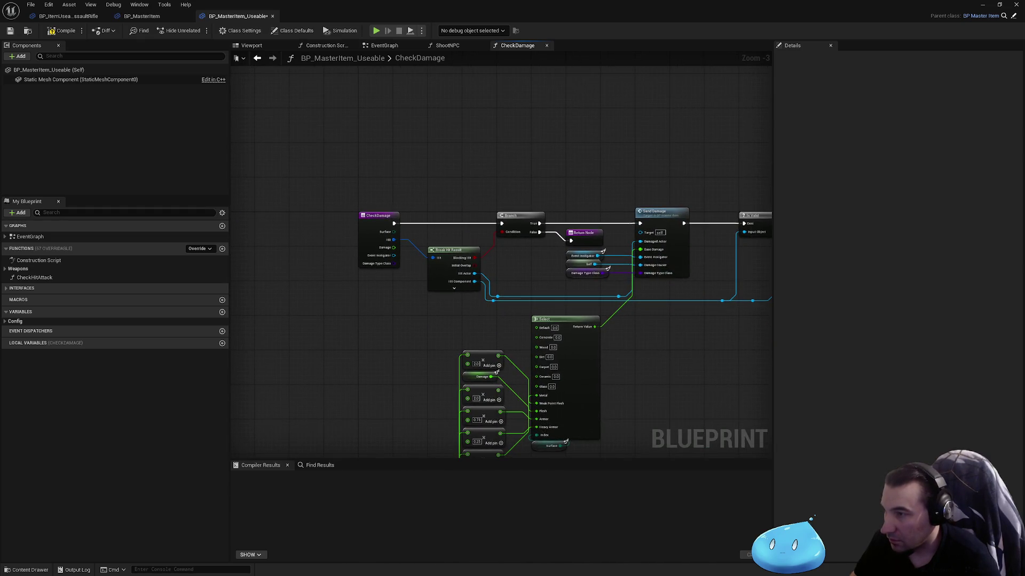
{"action": "left_click_drag", "start_coordinate": [630, 223], "coordinate": [513, 205]}
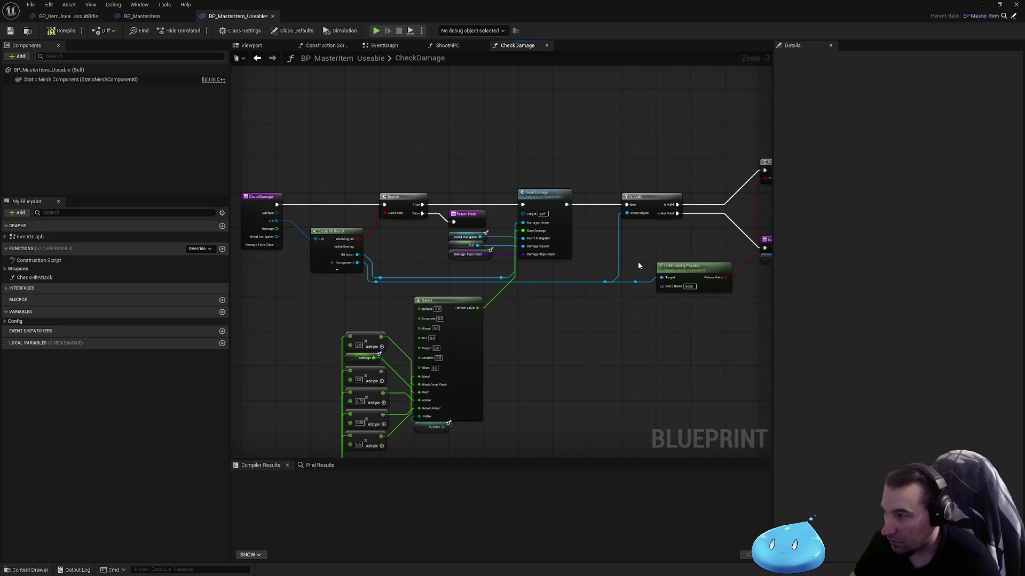
{"action": "scroll", "coordinate": [619, 281], "scroll_direction": "down", "scroll_amount": 1}
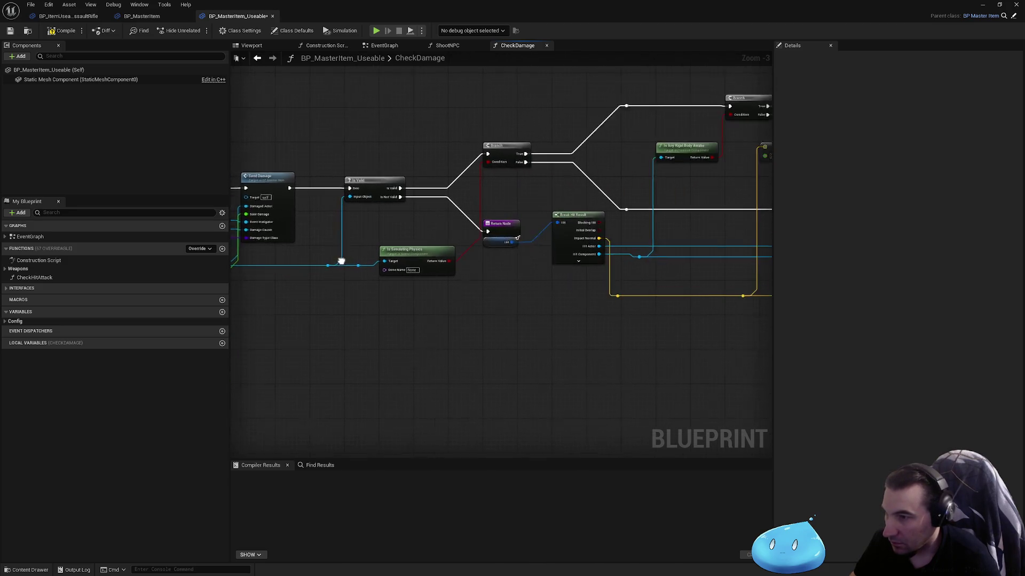
{"action": "mouse_move", "coordinate": [619, 281]}
{"action": "left_mouse_down"}
{"action": "mouse_move", "coordinate": [512, 295]}
{"action": "mouse_move", "coordinate": [524, 272]}
{"action": "mouse_move", "coordinate": [309, 268]}
{"action": "left_mouse_up"}
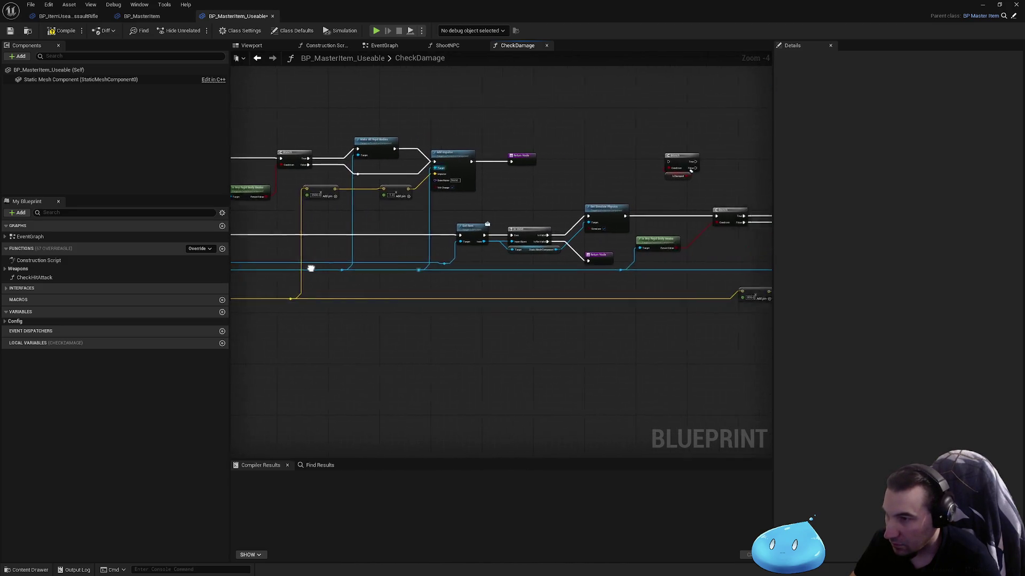
{"action": "scroll", "coordinate": [522, 244], "scroll_direction": "up", "scroll_amount": 4}
{"action": "left_click_drag", "start_coordinate": [521, 245], "coordinate": [371, 259]}
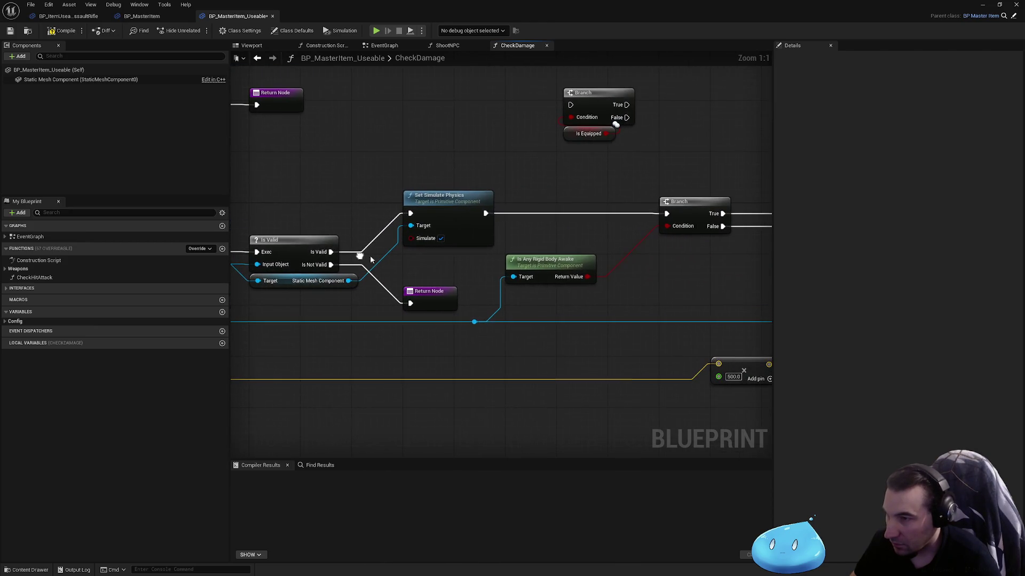
{"action": "mouse_move", "coordinate": [541, 226]}
{"action": "left_mouse_down"}
{"action": "mouse_move", "coordinate": [491, 235]}
{"action": "mouse_move", "coordinate": [492, 227]}
{"action": "left_mouse_up"}
{"action": "mouse_move", "coordinate": [498, 127]}
{"action": "left_mouse_down"}
{"action": "mouse_move", "coordinate": [490, 223]}
{"action": "mouse_move", "coordinate": [623, 224]}
{"action": "left_mouse_up"}
Use Get Item's Is Equipped as the Branch condition, replacing the self Is Equipped getter.
{"action": "left_click_drag", "start_coordinate": [243, 282], "coordinate": [539, 267]}
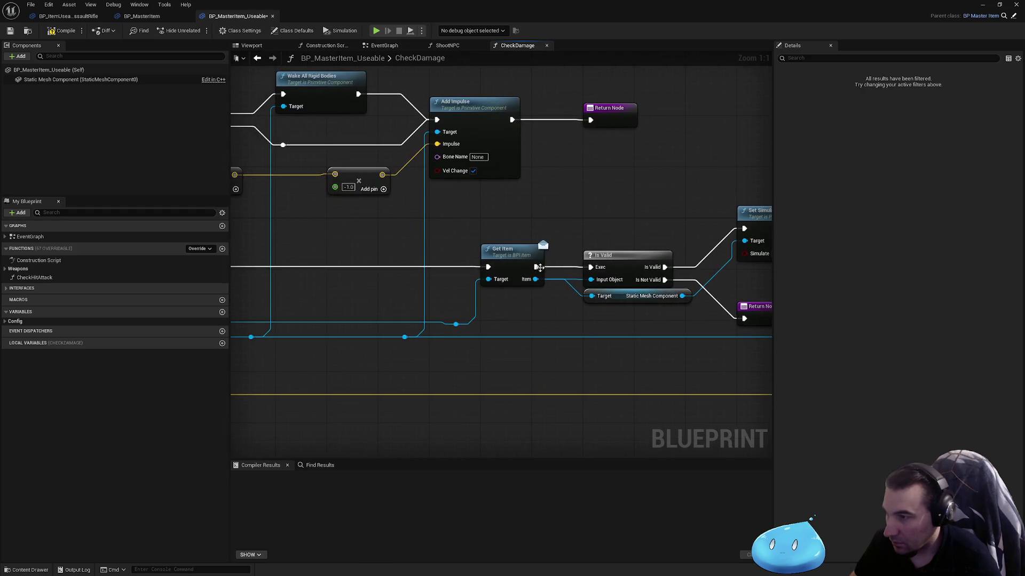
{"action": "scroll", "coordinate": [486, 345], "scroll_direction": "down", "scroll_amount": 2}
{"action": "left_click_drag", "start_coordinate": [485, 345], "coordinate": [388, 291]}
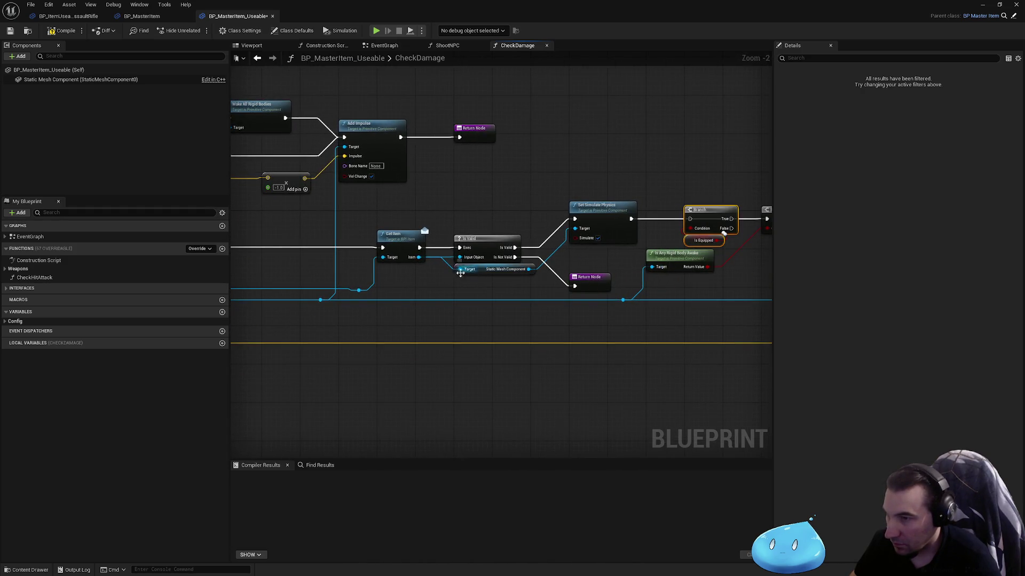
{"action": "left_click_drag", "start_coordinate": [420, 258], "coordinate": [454, 319]}
{"action": "type", "text": "ie"}
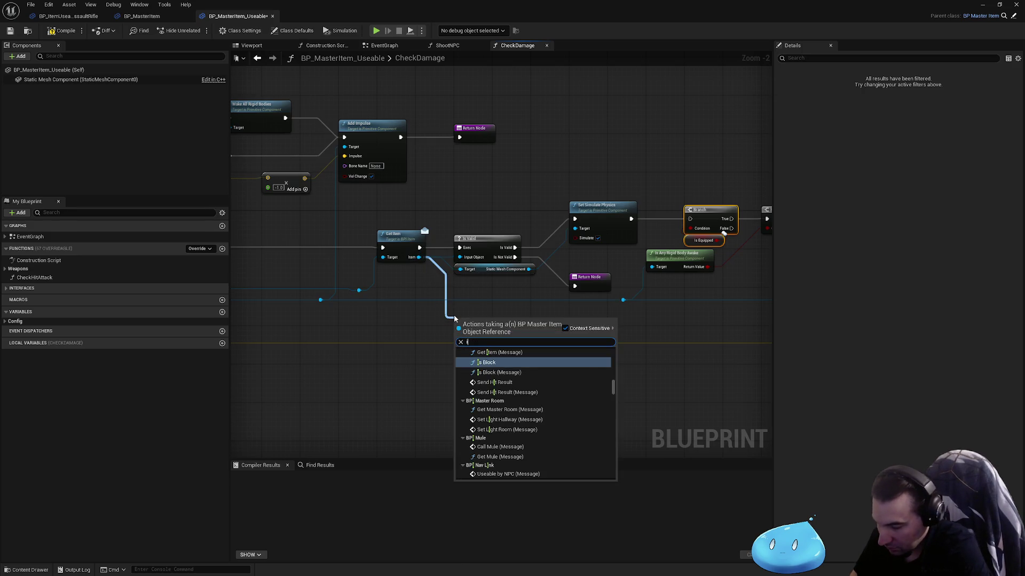
{"action": "key", "text": "BackSpace"}
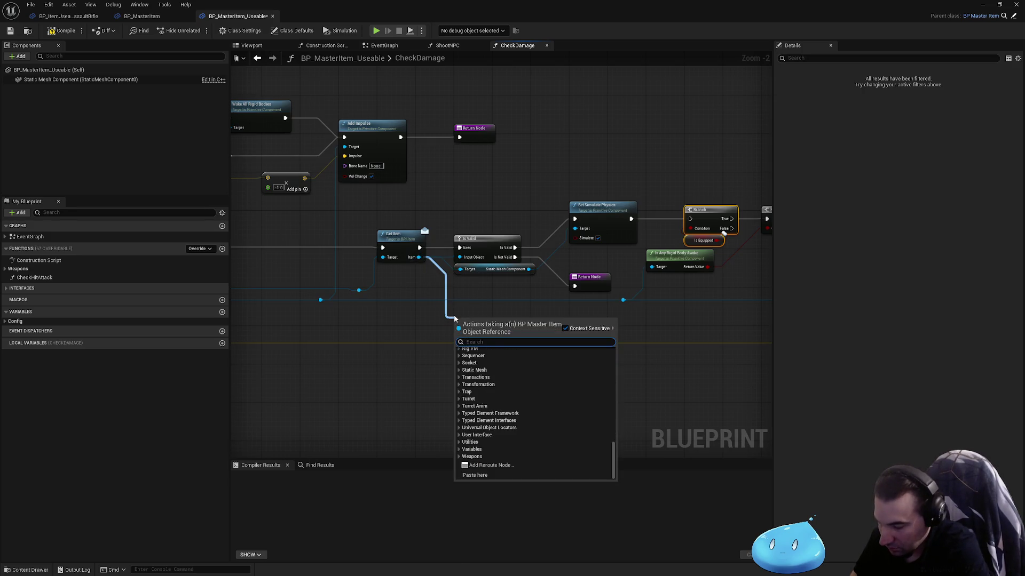
{"action": "type", "text": "is equi"}
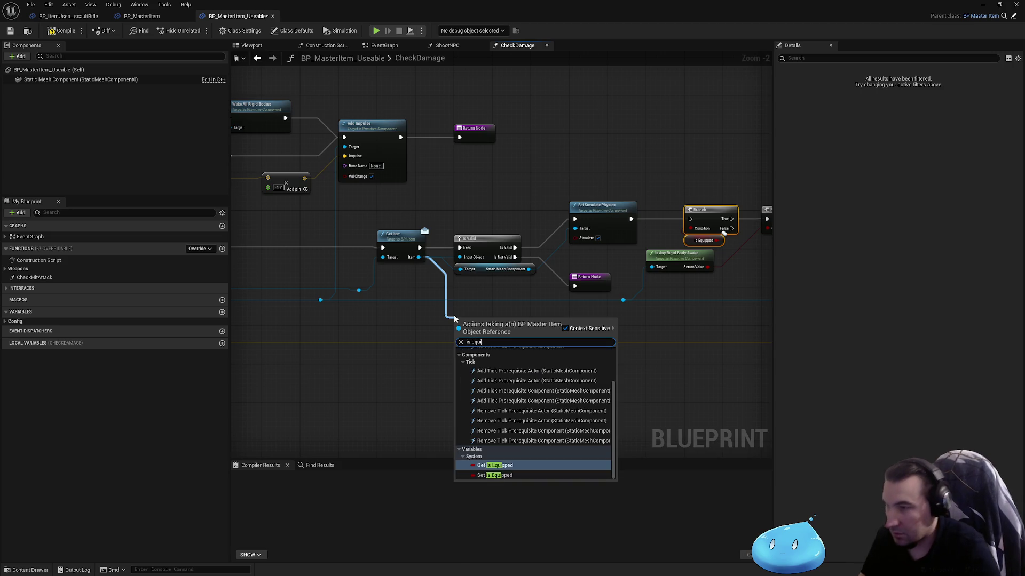
{"action": "key", "text": "Return"}
{"action": "scroll", "coordinate": [460, 312], "scroll_direction": "up", "scroll_amount": 3}
{"action": "mouse_move", "coordinate": [527, 318]}
{"action": "left_mouse_down"}
{"action": "mouse_move", "coordinate": [701, 264]}
{"action": "mouse_move", "coordinate": [522, 310]}
{"action": "left_mouse_up"}
{"action": "left_click", "coordinate": [555, 337]}
{"action": "key", "text": "Delete"}
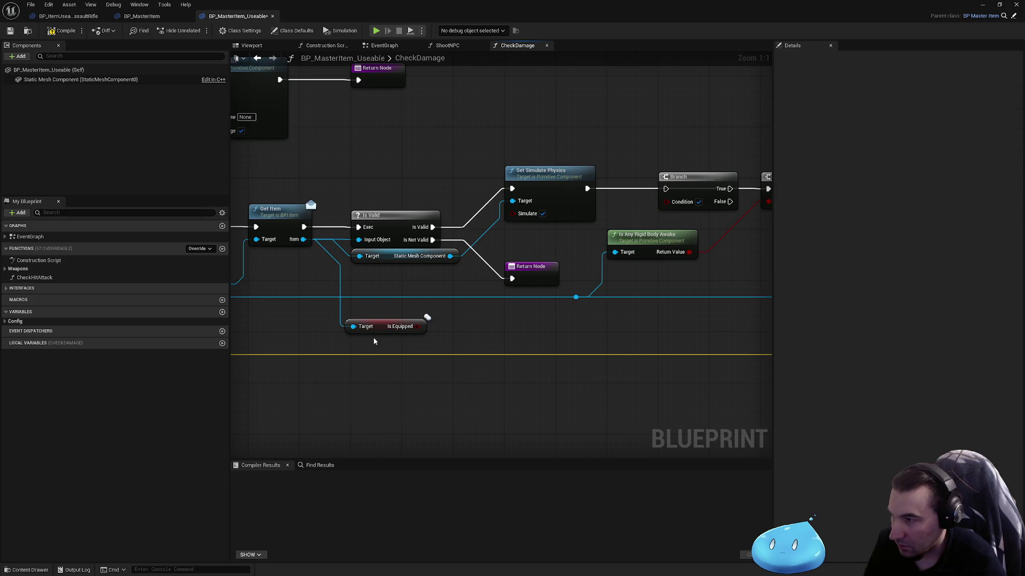
{"action": "mouse_move", "coordinate": [379, 331]}
{"action": "left_mouse_down"}
{"action": "mouse_move", "coordinate": [692, 223]}
{"action": "mouse_move", "coordinate": [667, 202]}
{"action": "mouse_move", "coordinate": [616, 230]}
{"action": "left_mouse_up"}
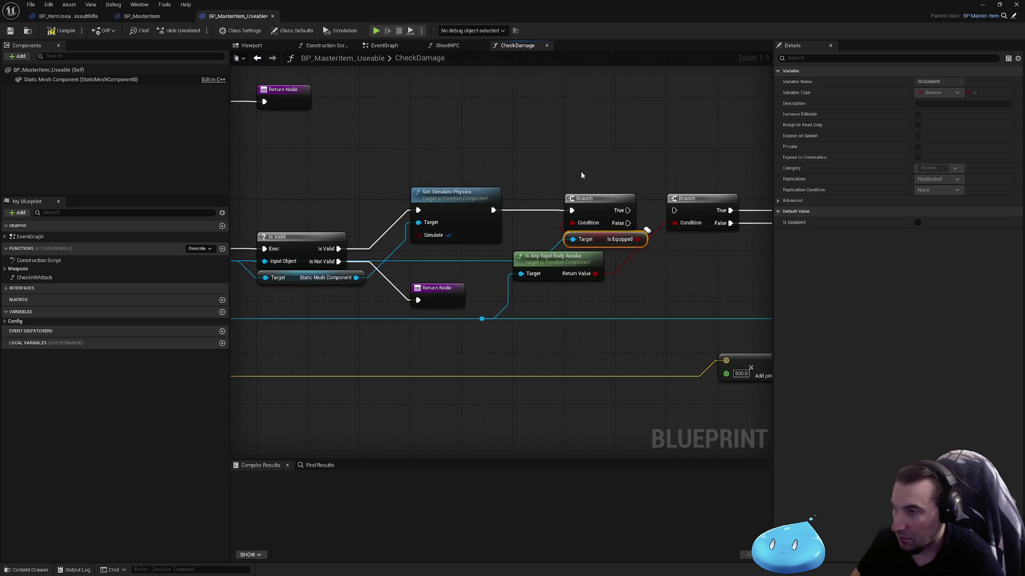
Place the Branch after Is Valid, routing its False path into Set Simulate Physics.
{"action": "left_click_drag", "start_coordinate": [581, 171], "coordinate": [632, 229]}
{"action": "left_click_drag", "start_coordinate": [492, 212], "coordinate": [674, 210]}
{"action": "left_click_drag", "start_coordinate": [600, 176], "coordinate": [641, 247]}
{"action": "mouse_move", "coordinate": [573, 205]}
{"action": "left_mouse_down"}
{"action": "mouse_move", "coordinate": [471, 128]}
{"action": "mouse_move", "coordinate": [375, 121]}
{"action": "left_mouse_up"}
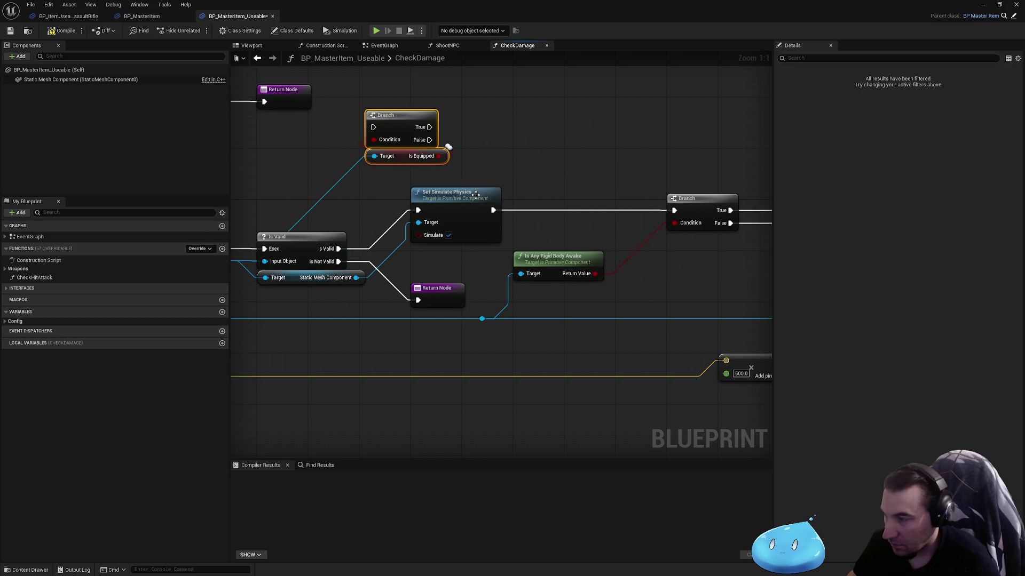
{"action": "mouse_move", "coordinate": [454, 193]}
{"action": "left_mouse_down"}
{"action": "mouse_move", "coordinate": [565, 193]}
{"action": "mouse_move", "coordinate": [361, 107]}
{"action": "left_mouse_up"}
{"action": "left_click_drag", "start_coordinate": [399, 121], "coordinate": [444, 203]}
{"action": "mouse_move", "coordinate": [338, 249]}
{"action": "left_mouse_down"}
{"action": "mouse_move", "coordinate": [418, 210]}
{"action": "mouse_move", "coordinate": [521, 210]}
{"action": "left_mouse_up"}
{"action": "left_click", "coordinate": [501, 165]}
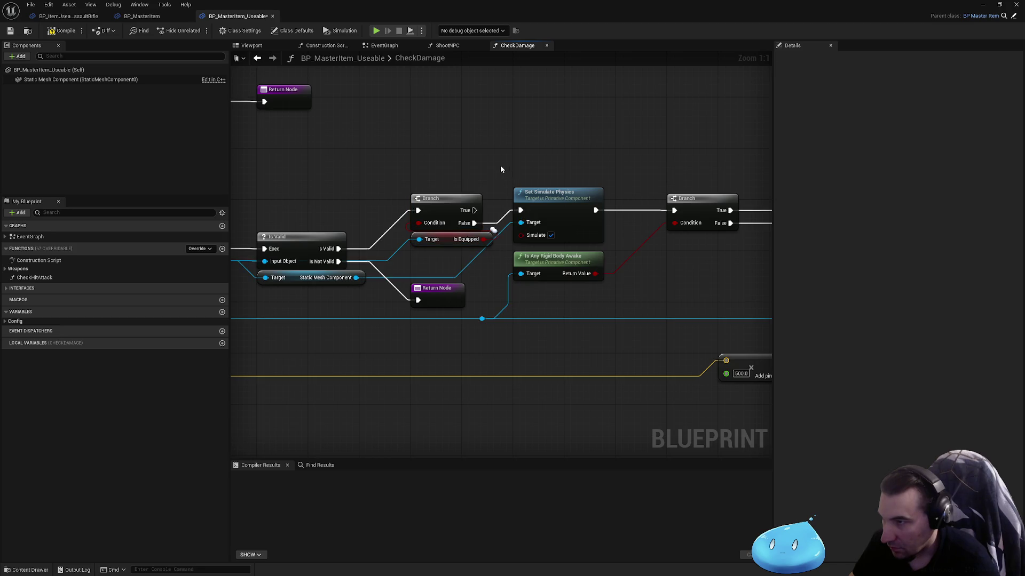
Link the Branch True path to the Return Node, then compile and save the blueprint.
{"action": "scroll", "coordinate": [427, 262], "scroll_direction": "down", "scroll_amount": 3}
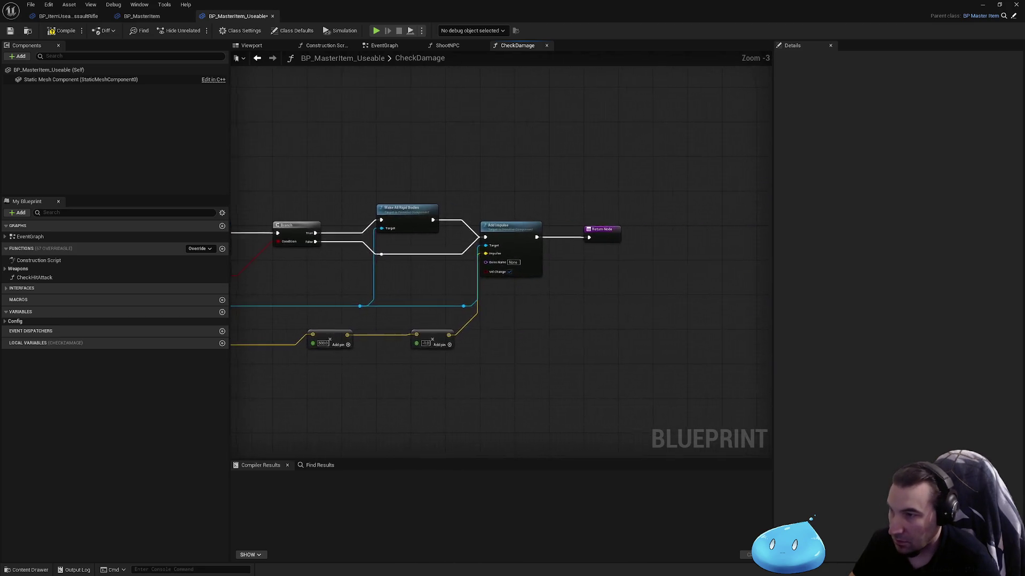
{"action": "left_click_drag", "start_coordinate": [427, 263], "coordinate": [667, 200]}
{"action": "left_click_drag", "start_coordinate": [732, 227], "coordinate": [476, 213]}
{"action": "scroll", "coordinate": [470, 209], "scroll_direction": "up", "scroll_amount": 4}
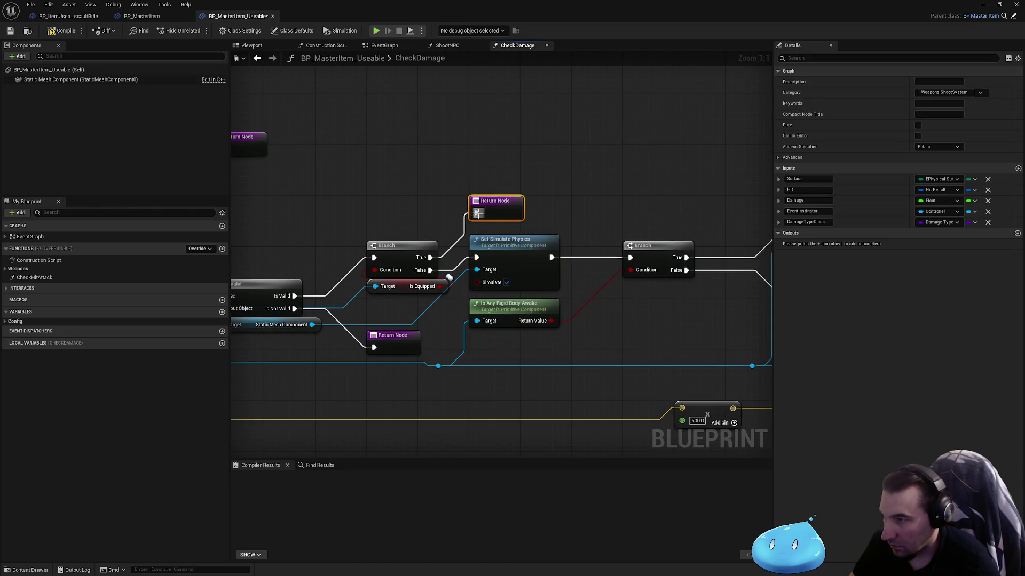
{"action": "left_click", "coordinate": [317, 126]}
{"action": "left_click", "coordinate": [66, 31]}
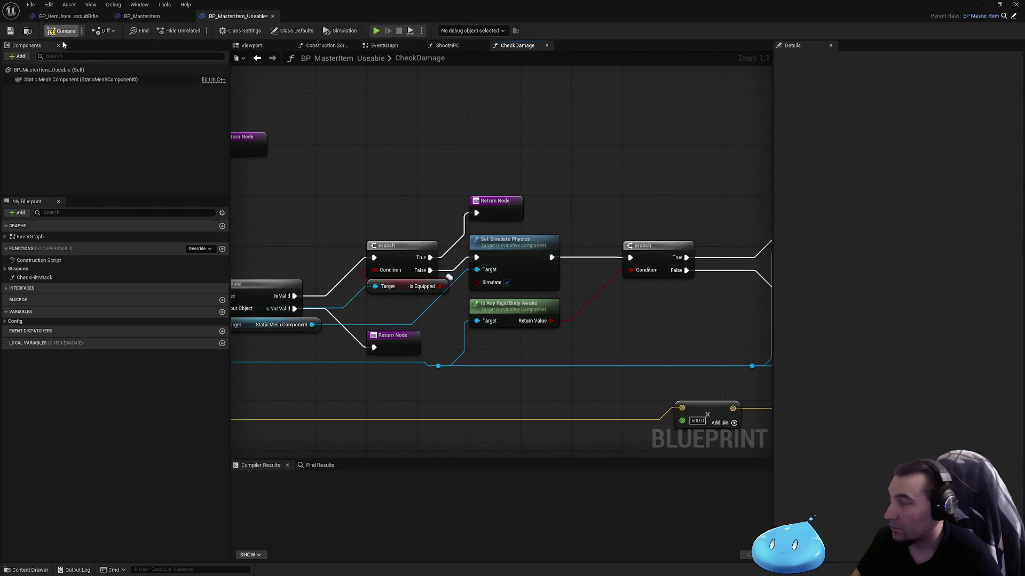
{"action": "left_click", "coordinate": [10, 31]}
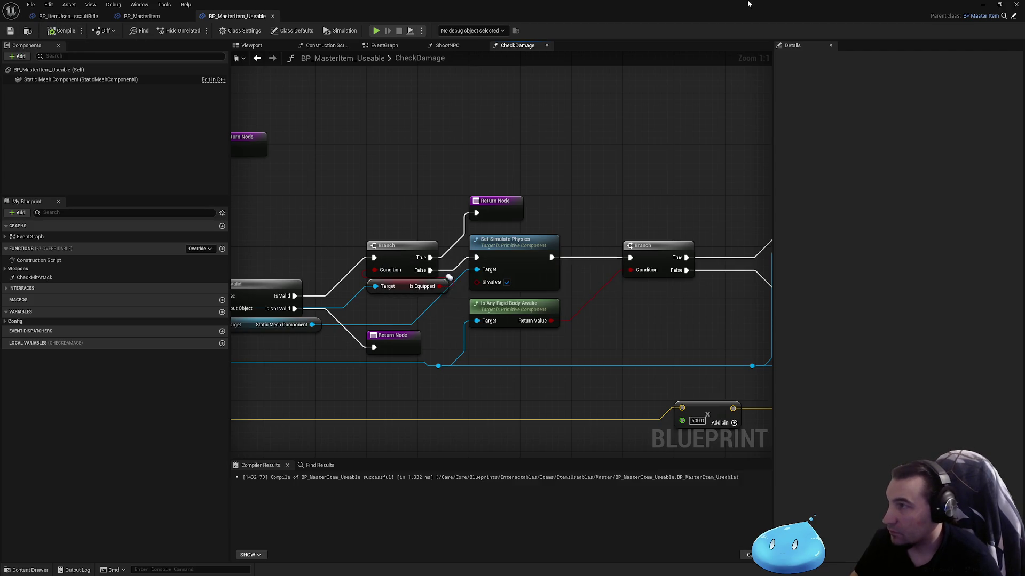
{"action": "left_click", "coordinate": [991, 6]}
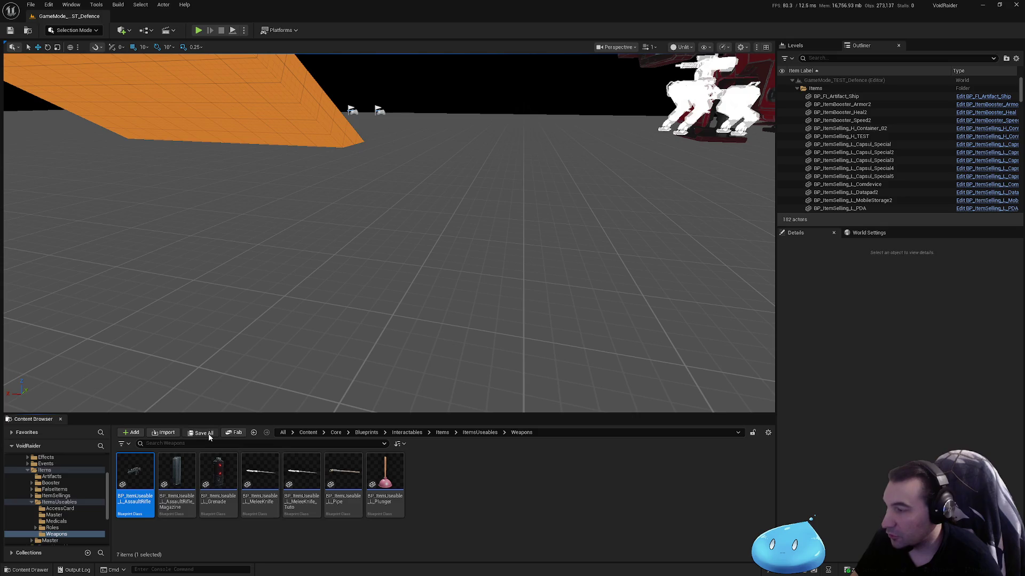
{"action": "left_click", "coordinate": [51, 6]}
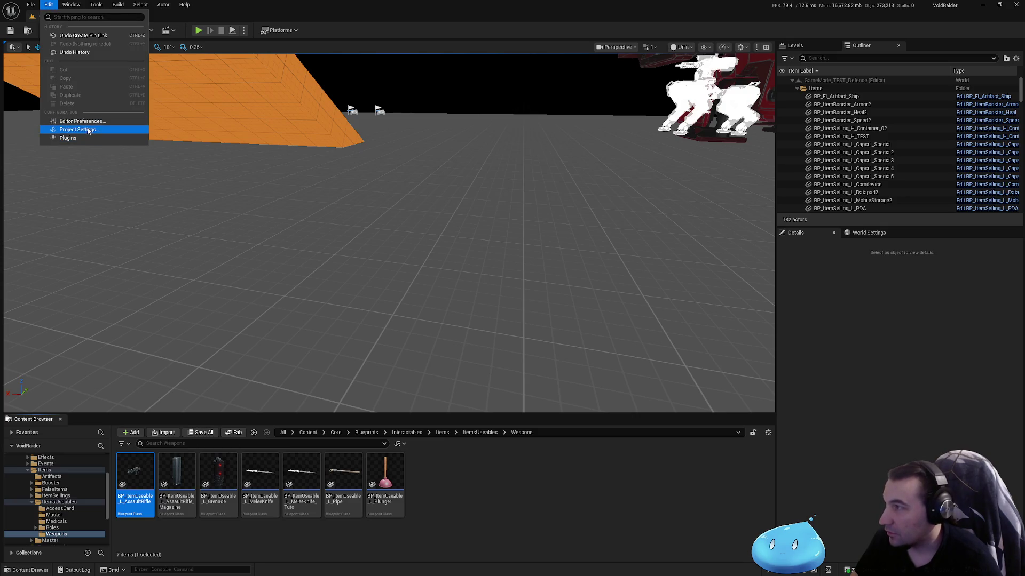
{"action": "left_click", "coordinate": [66, 129]}
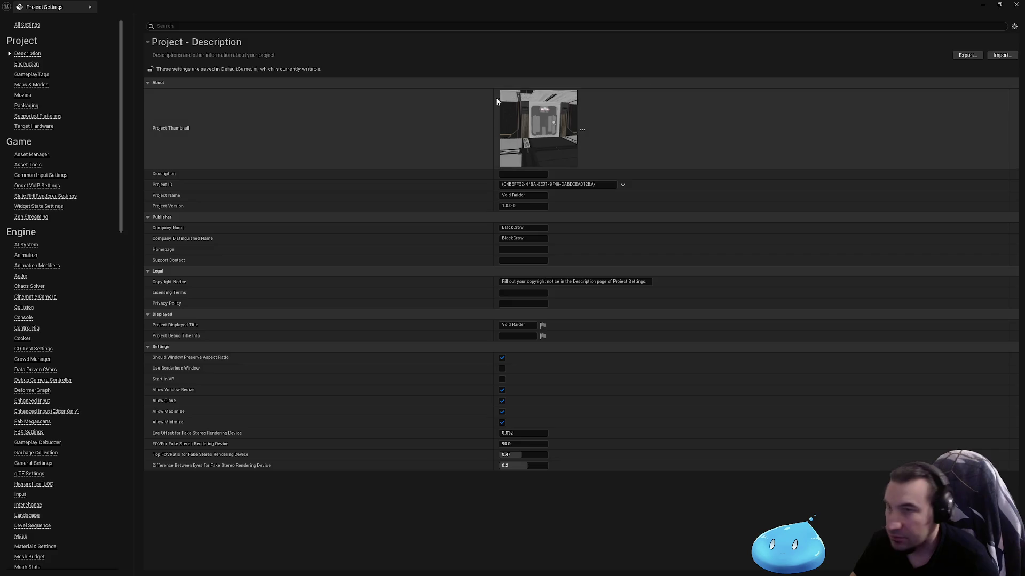
{"action": "left_click", "coordinate": [1015, 5]}
{"action": "left_click", "coordinate": [33, 6]}
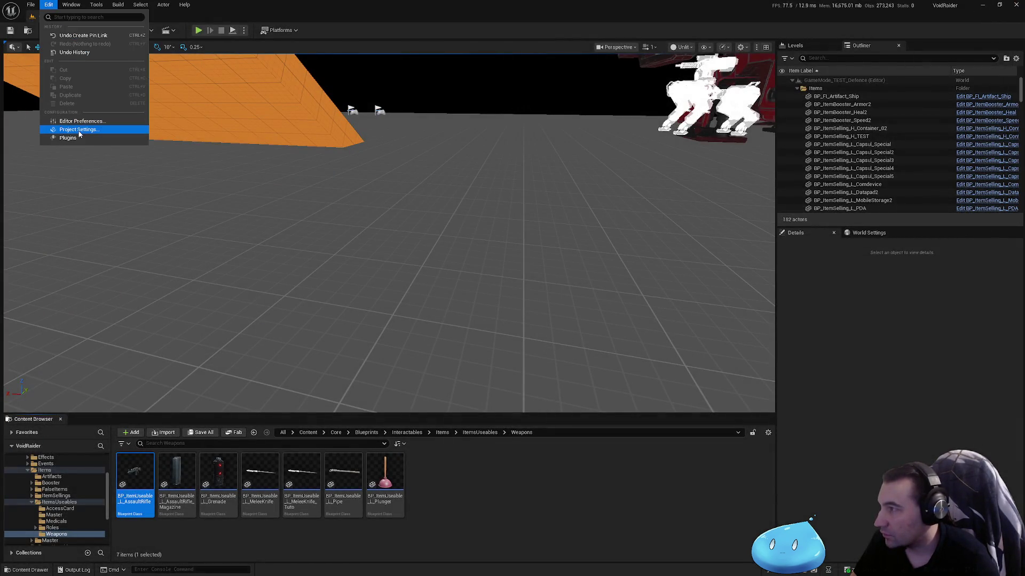
{"action": "left_click", "coordinate": [58, 121]}
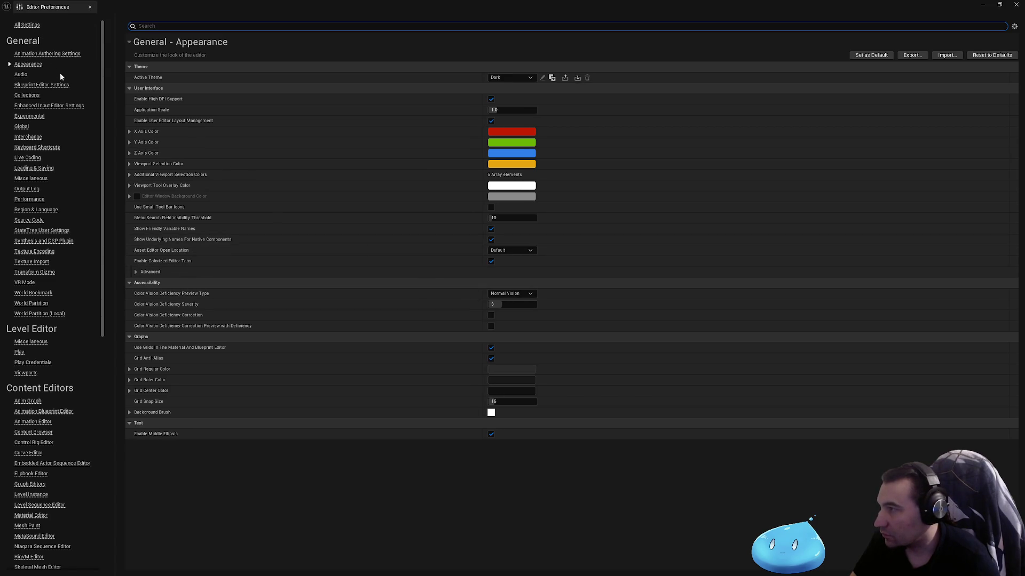
Scroll through all Editor Preferences categories, close the window, and open the Play options menu.
{"action": "left_click", "coordinate": [27, 25]}
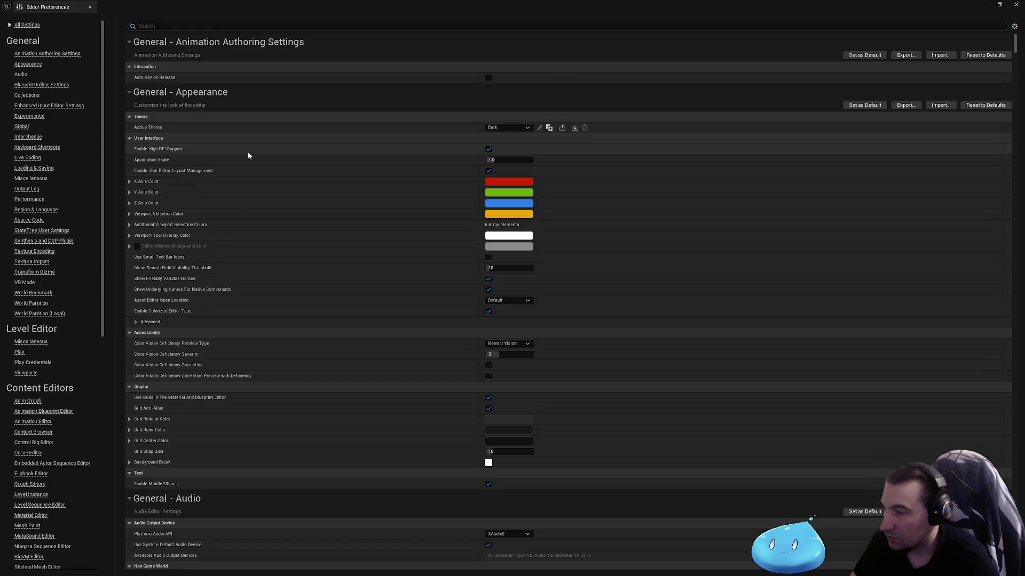
{"action": "scroll", "coordinate": [360, 251], "scroll_direction": "down", "scroll_amount": 15}
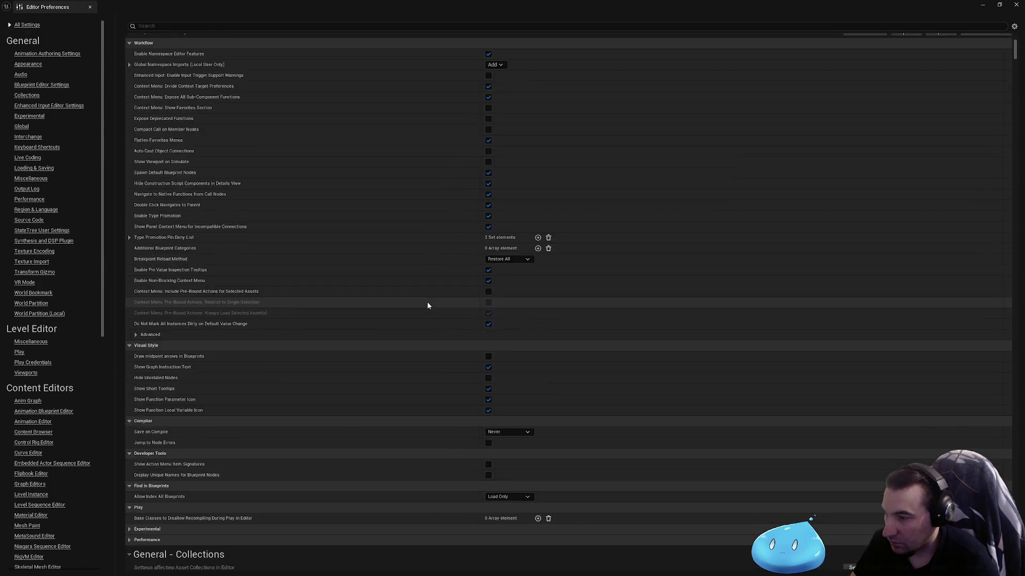
{"action": "scroll", "coordinate": [427, 305], "scroll_direction": "down", "scroll_amount": 15}
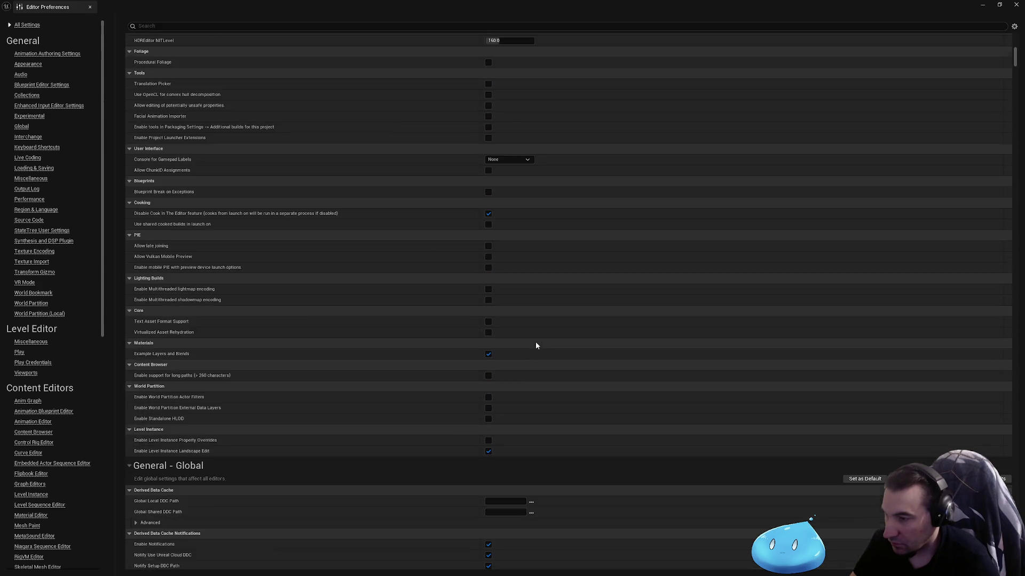
{"action": "scroll", "coordinate": [533, 341], "scroll_direction": "down", "scroll_amount": 5}
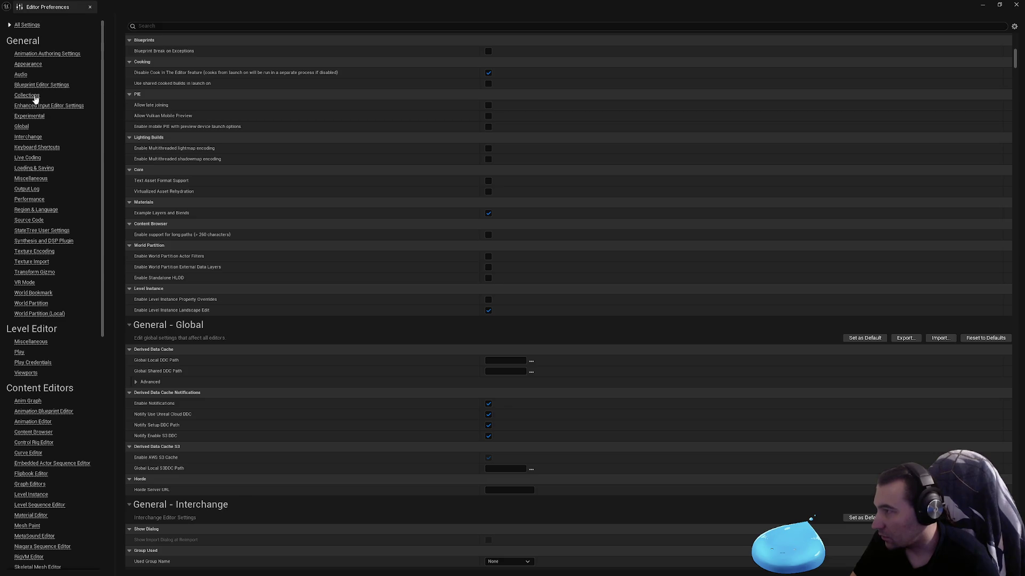
{"action": "scroll", "coordinate": [534, 331], "scroll_direction": "down", "scroll_amount": 7}
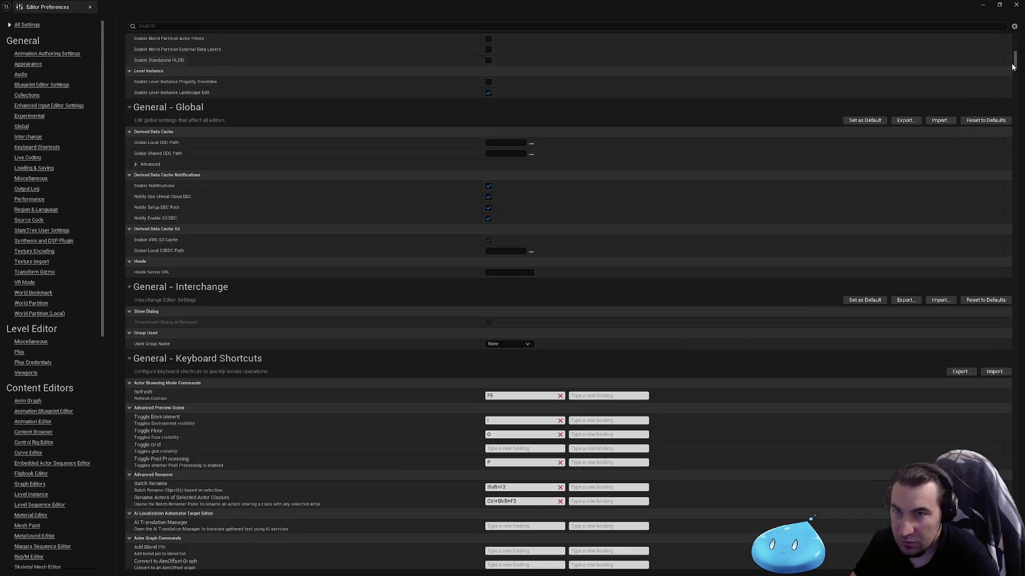
{"action": "mouse_move", "coordinate": [1014, 61]}
{"action": "left_mouse_down"}
{"action": "mouse_move", "coordinate": [1003, 512]}
{"action": "mouse_move", "coordinate": [926, 222]}
{"action": "mouse_move", "coordinate": [946, 9]}
{"action": "left_mouse_up"}
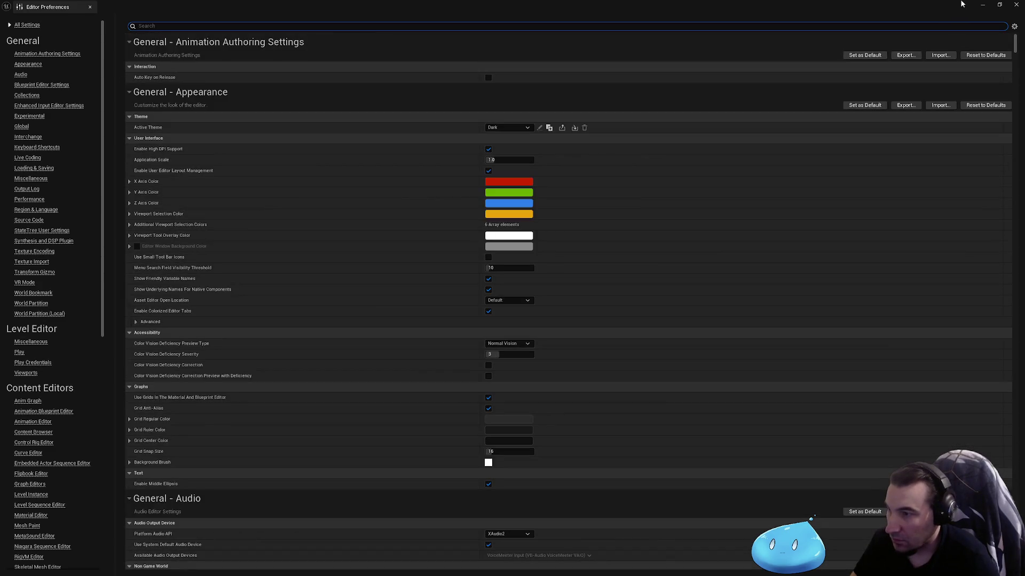
{"action": "left_click", "coordinate": [1015, 5]}
{"action": "left_click", "coordinate": [244, 30]}
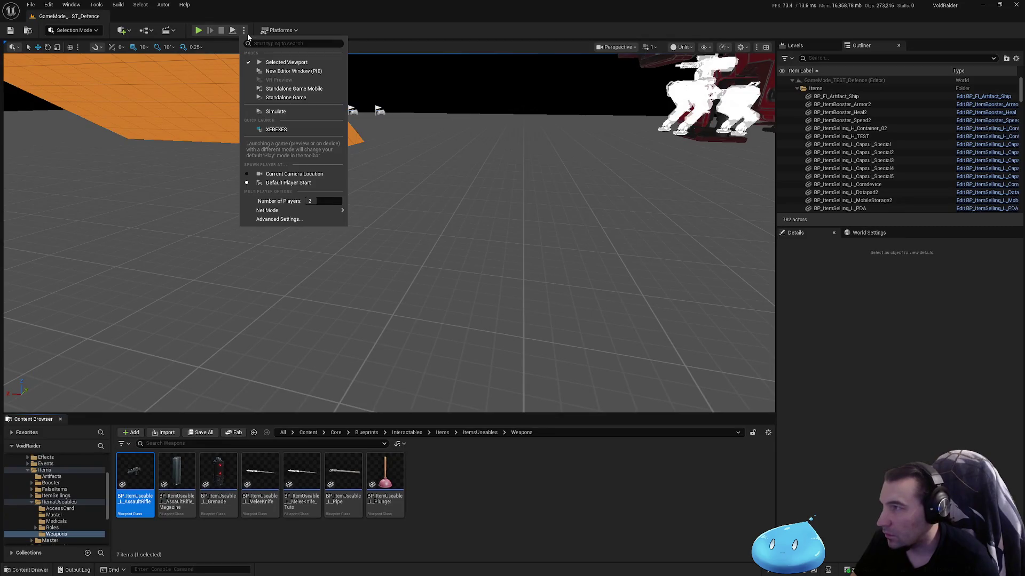
Set the new PIE viewport resolution to 1920x1080 using the 21.5-24" monitor preset.
{"action": "left_click", "coordinate": [277, 221]}
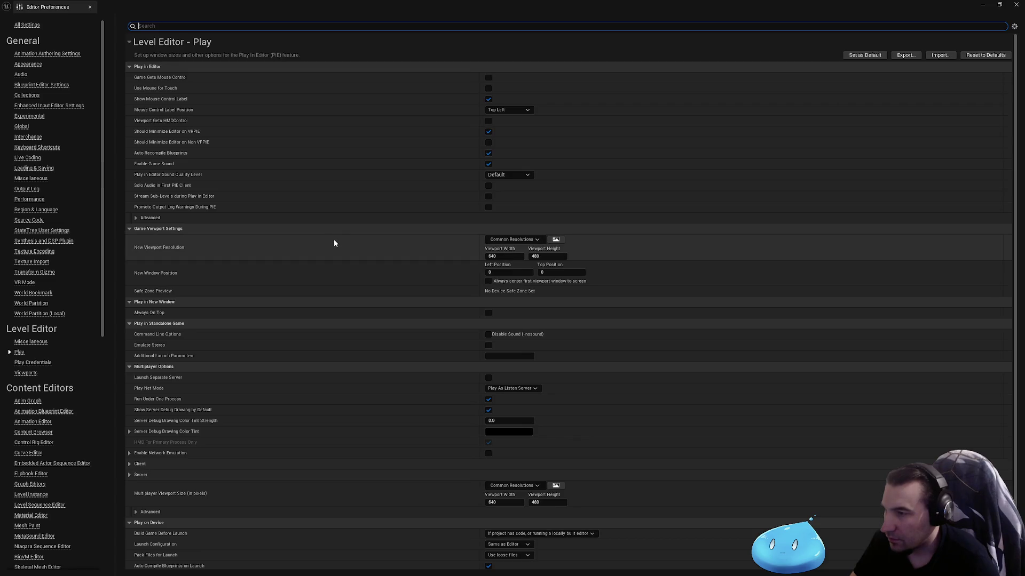
{"action": "type", "text": "1"}
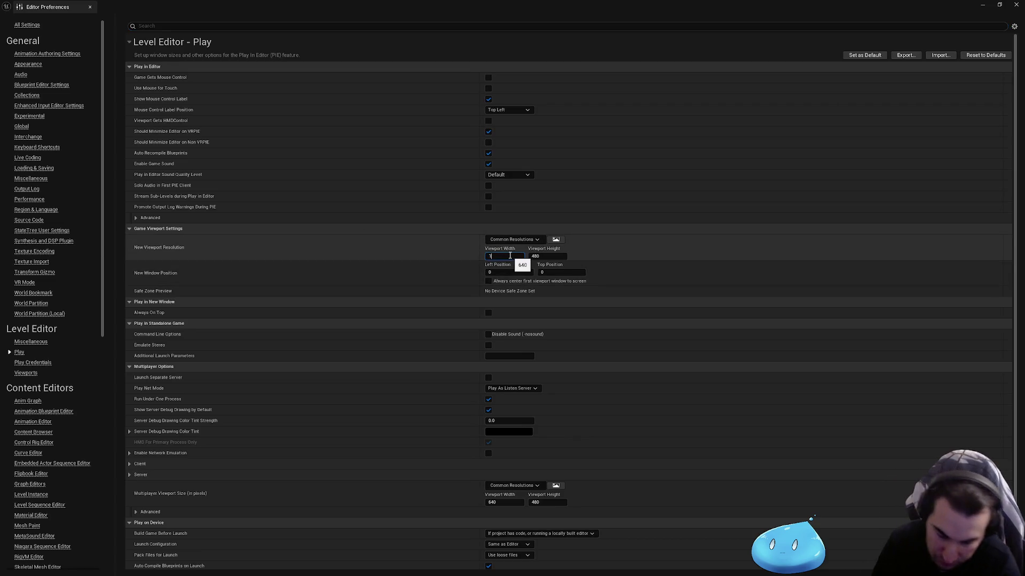
{"action": "type", "text": "9520"}
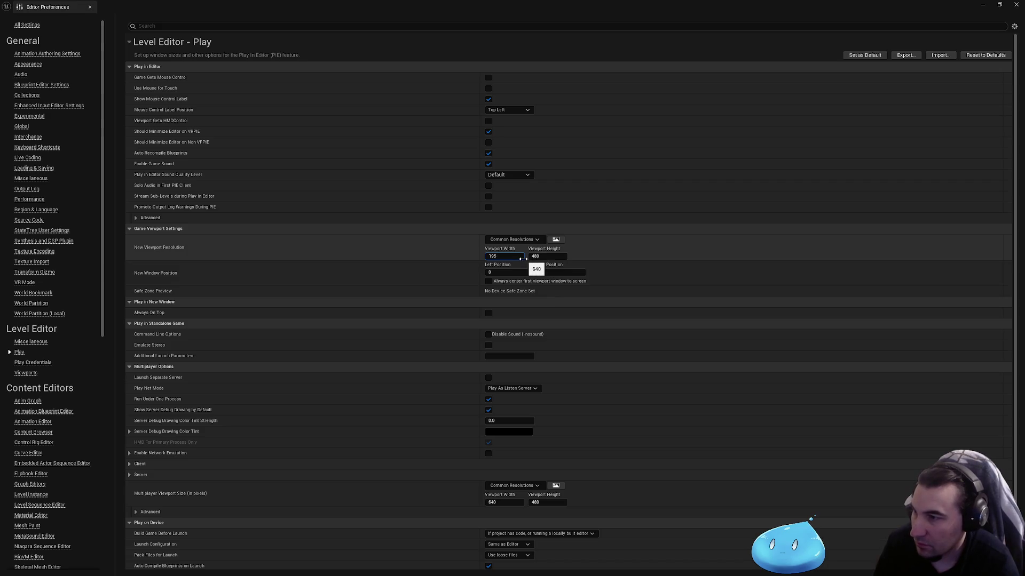
{"action": "left_click", "coordinate": [537, 240]}
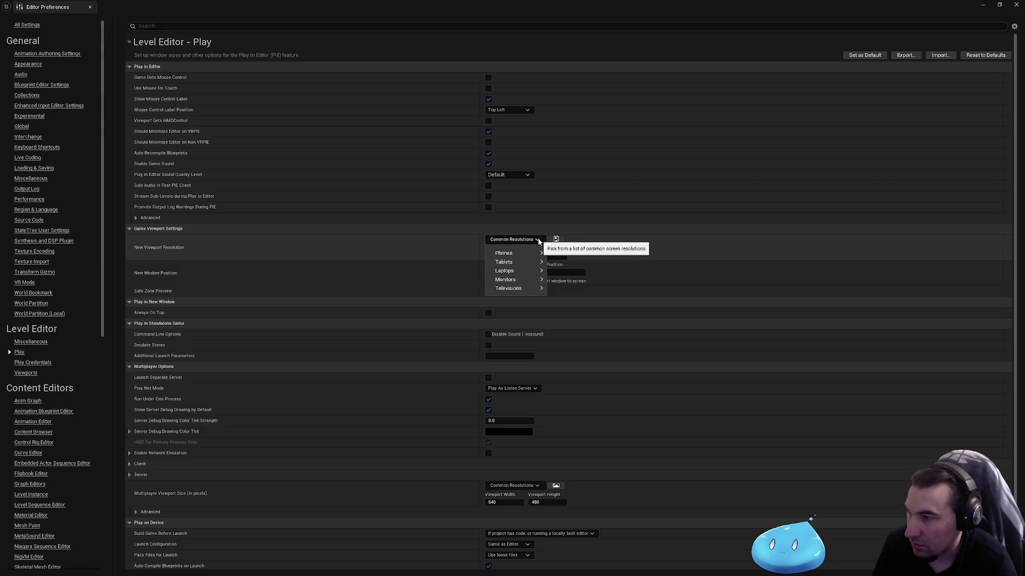
{"action": "mouse_move", "coordinate": [536, 285]}
{"action": "left_click", "coordinate": [559, 300]}
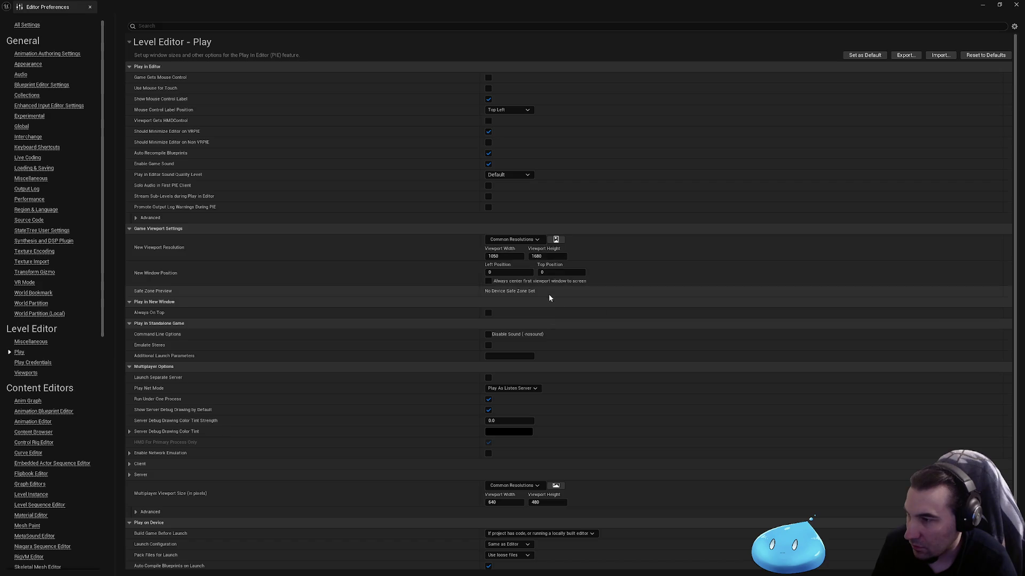
{"action": "left_click", "coordinate": [533, 240]}
{"action": "mouse_move", "coordinate": [538, 279]}
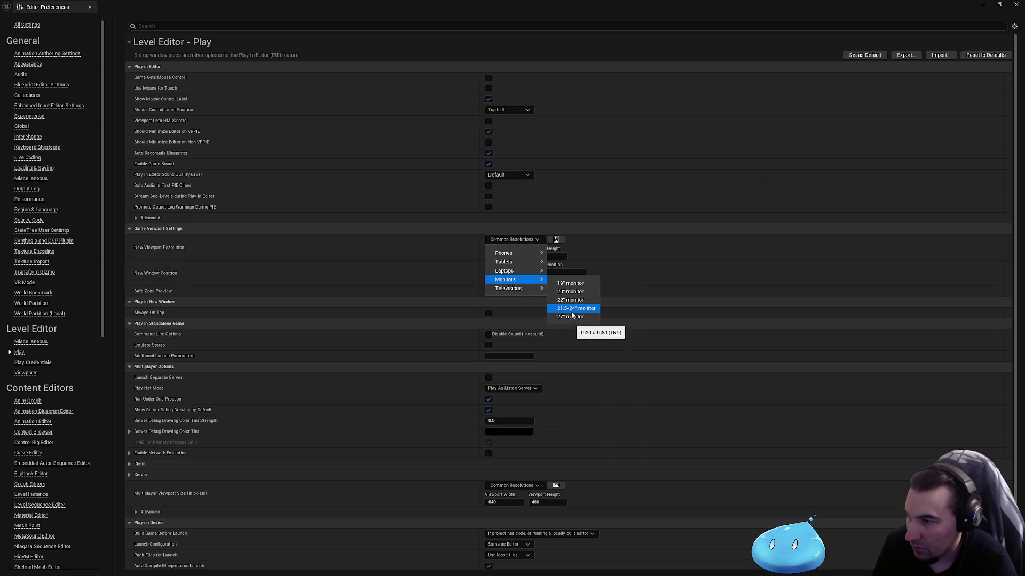
{"action": "left_click", "coordinate": [571, 312]}
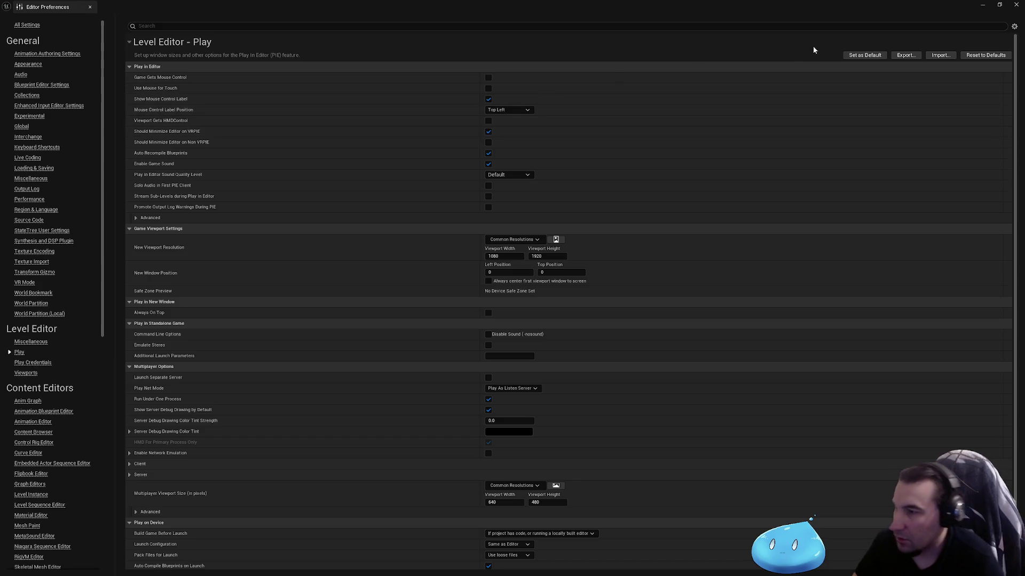
{"action": "left_click", "coordinate": [1017, 6]}
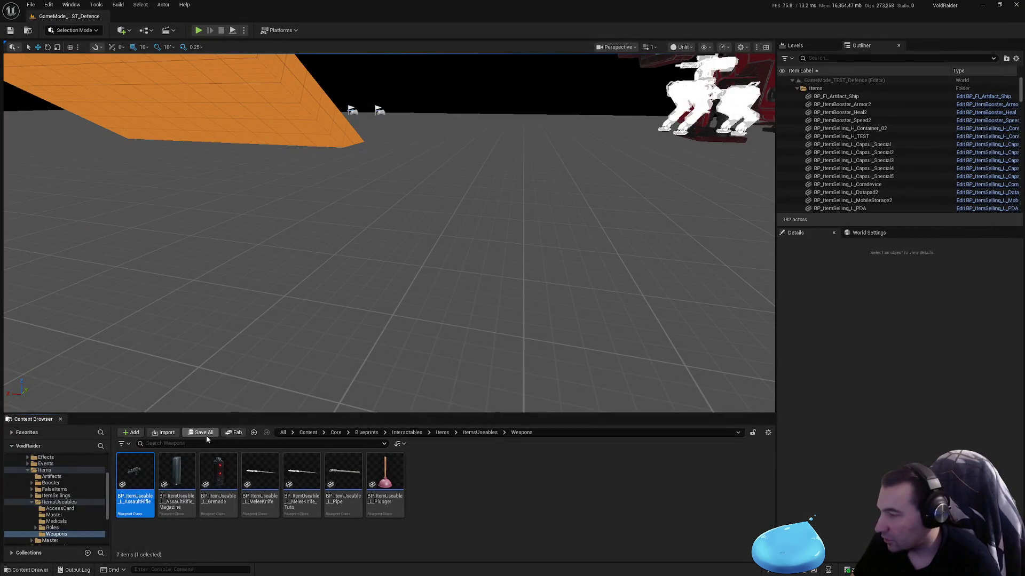
Recheck the advanced play settings, close them, and start a Play session with Alt+P.
{"action": "left_click", "coordinate": [244, 30]}
{"action": "left_click", "coordinate": [299, 220]}
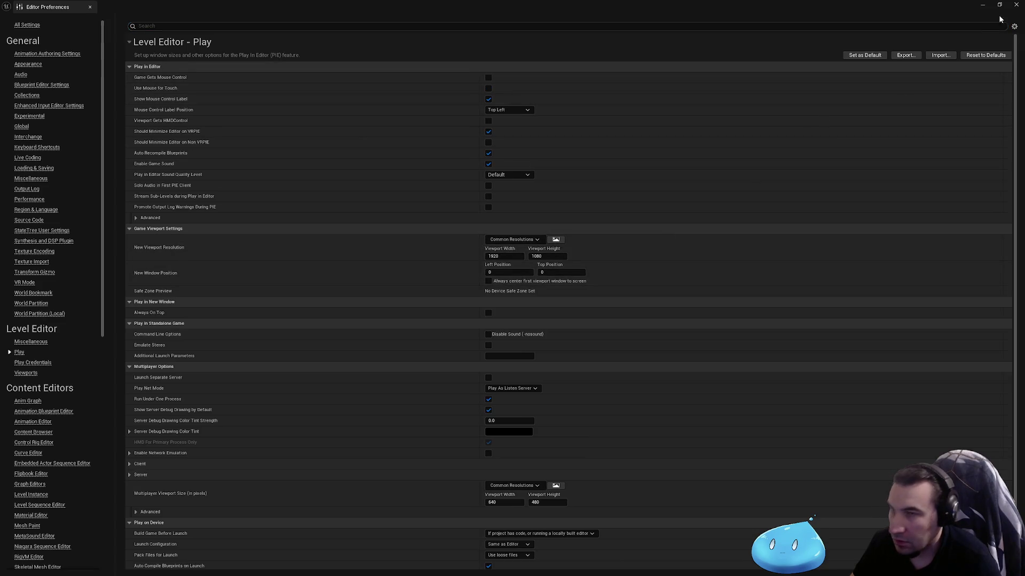
{"action": "left_click", "coordinate": [1016, 6]}
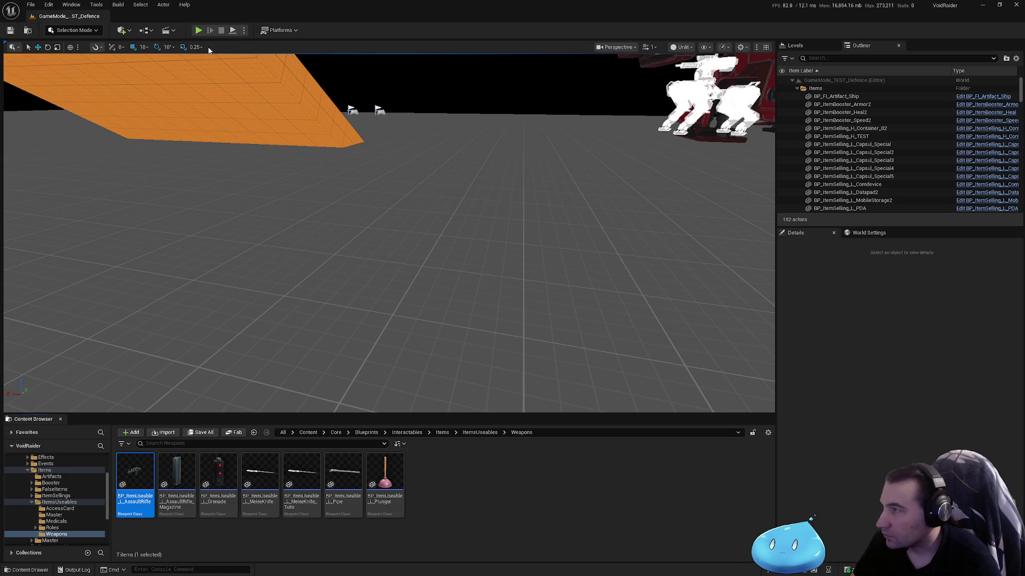
{"action": "left_click", "coordinate": [244, 31]}
{"action": "left_click", "coordinate": [245, 32]}
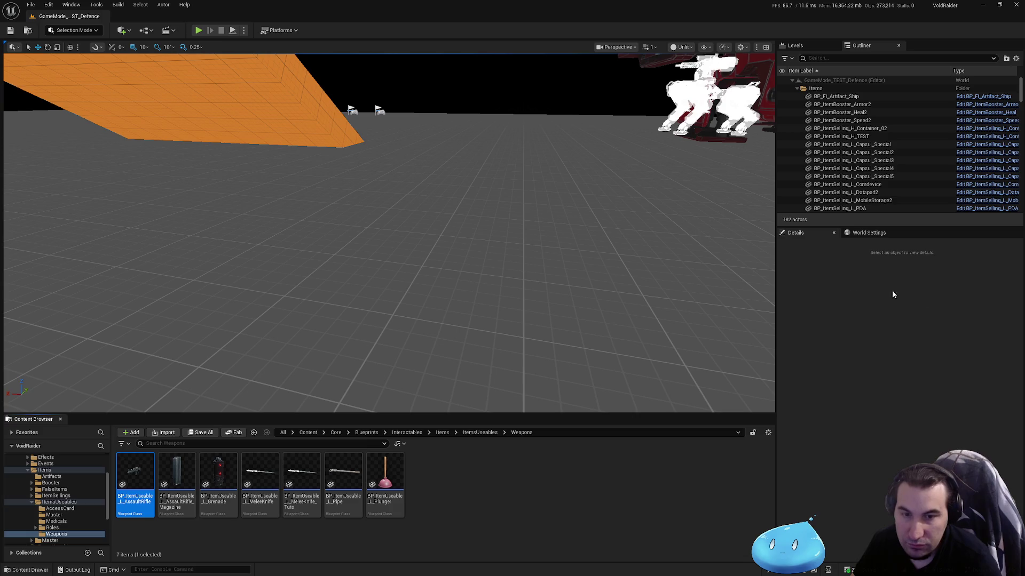
{"action": "key", "text": "alt+p"}
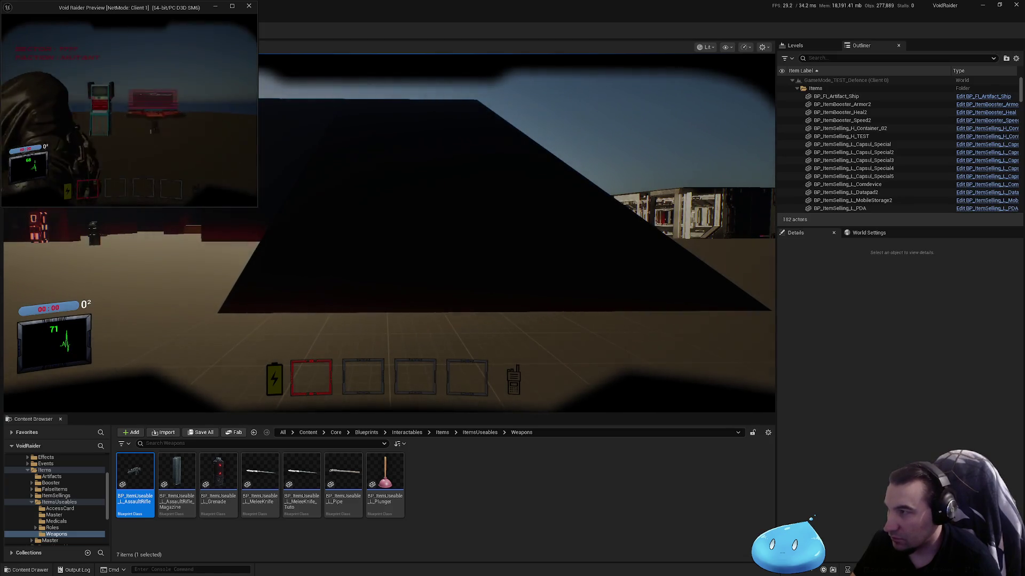
As Client 1, walk to the weapon shelf and pick up the assault rifle.
{"action": "key", "text": "w"}
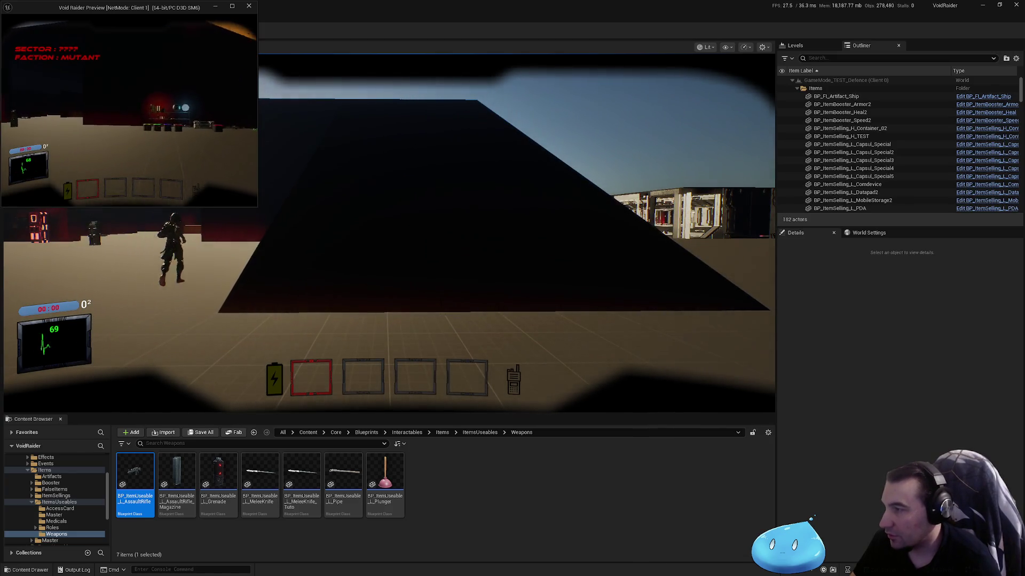
{"action": "key", "text": "w"}
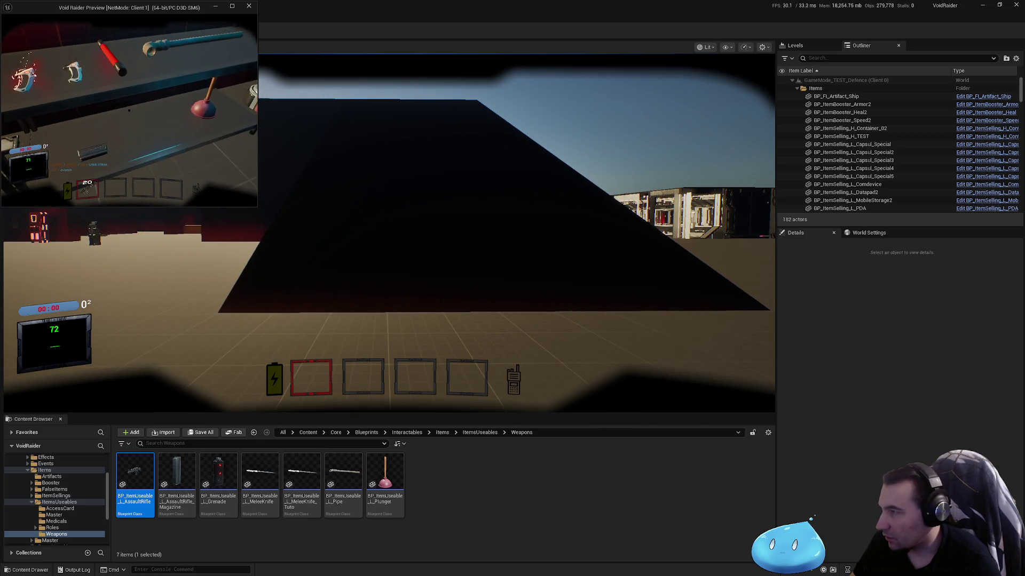
{"action": "key", "text": "e"}
In the main viewport, pick up an assault rifle, shoot the soldier, and stop playing.
{"action": "left_click", "coordinate": [389, 229]}
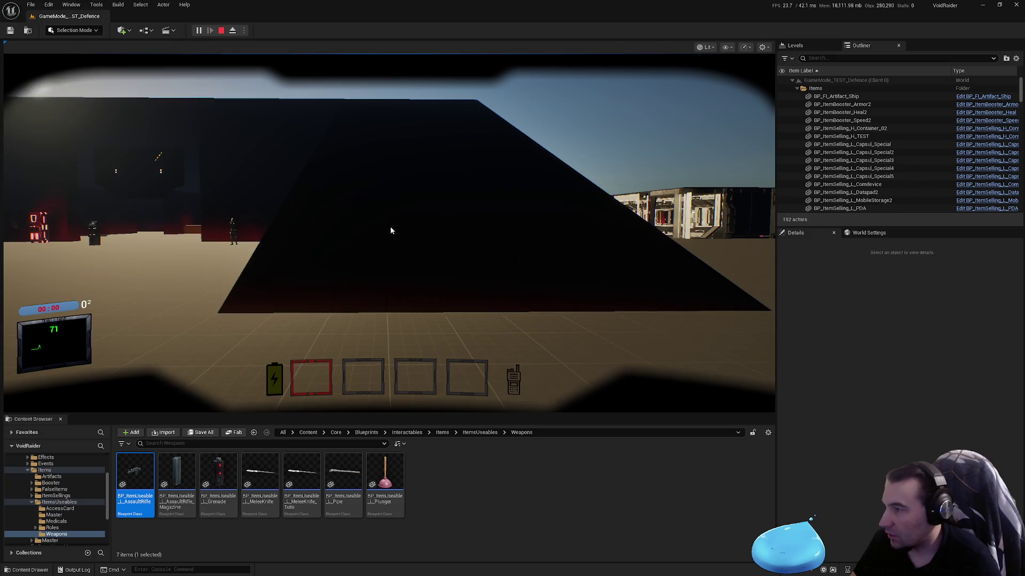
{"action": "key", "text": "w"}
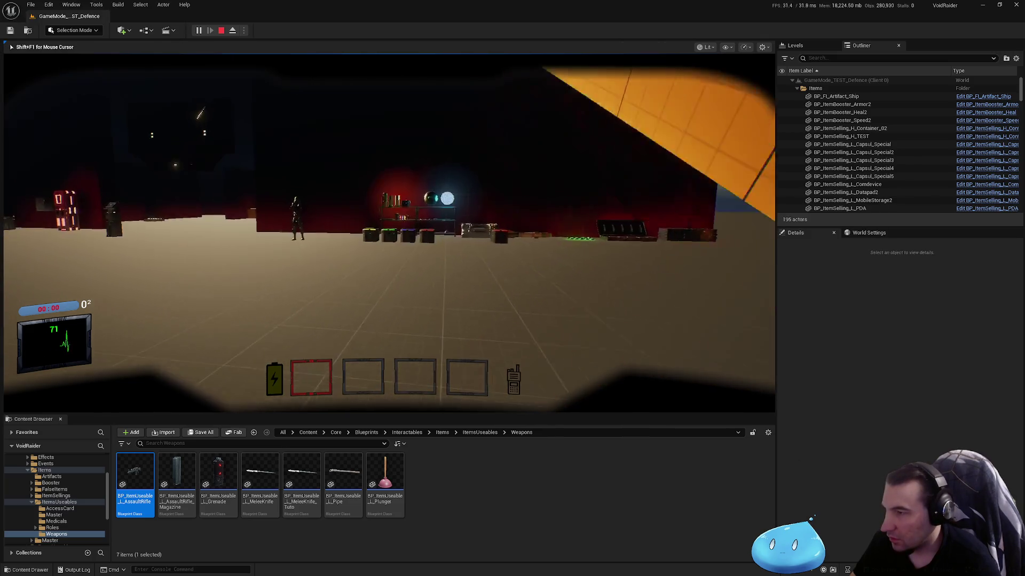
{"action": "key", "text": "w"}
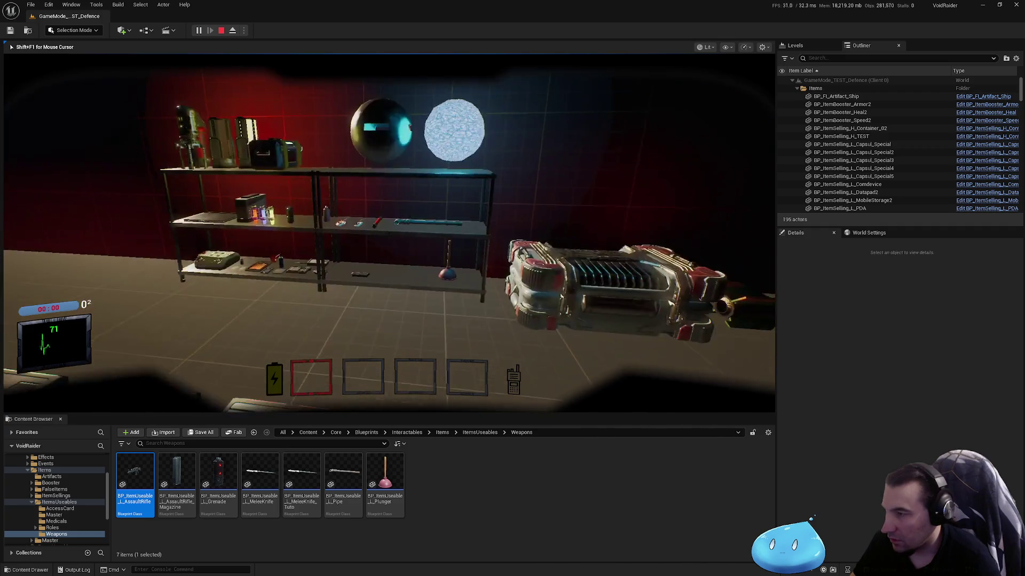
{"action": "key", "text": "e"}
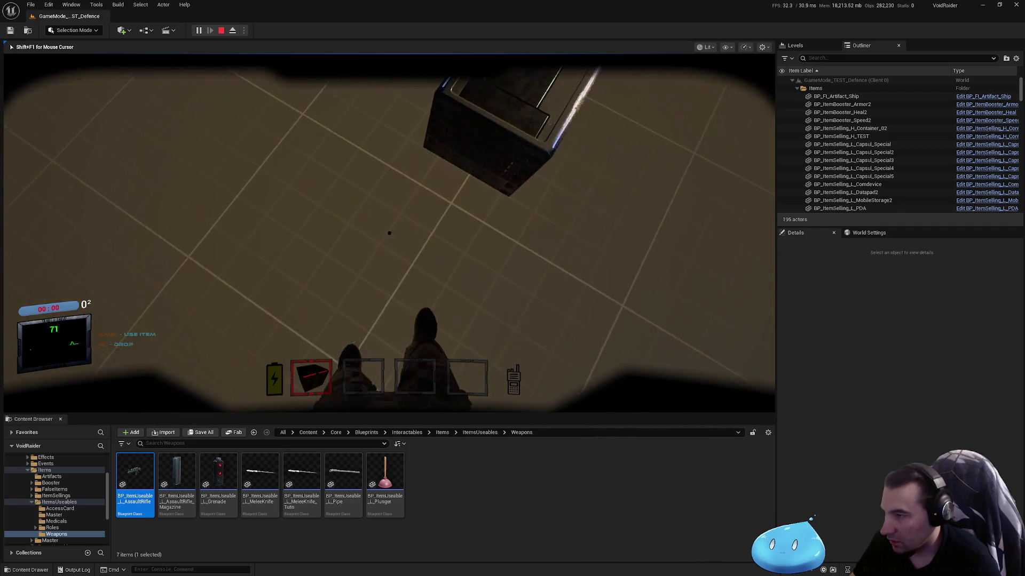
{"action": "key", "text": "w"}
{"action": "left_click", "coordinate": [389, 233]}
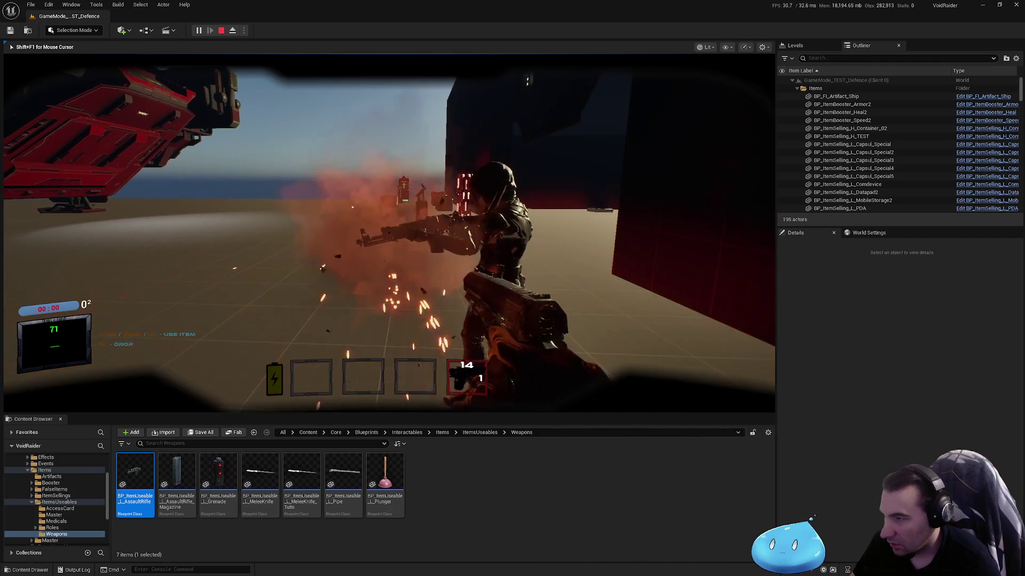
{"action": "left_click", "coordinate": [389, 233]}
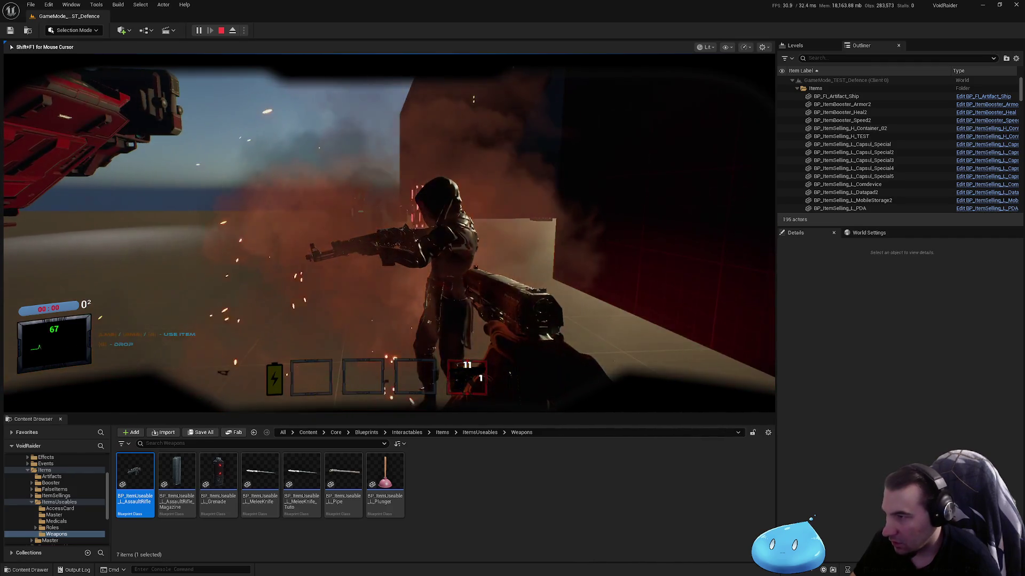
{"action": "key", "text": "Escape"}
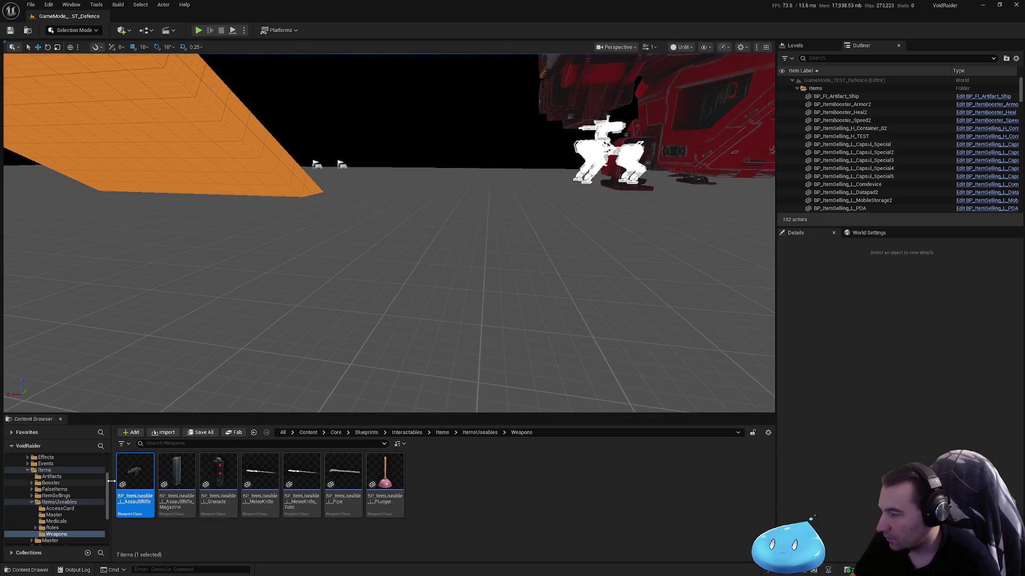
Open the AssaultRifle blueprint, browse the Items, Interactables and Blueprints folders, and orbit toward the shelves.
{"action": "double_click", "coordinate": [137, 482]}
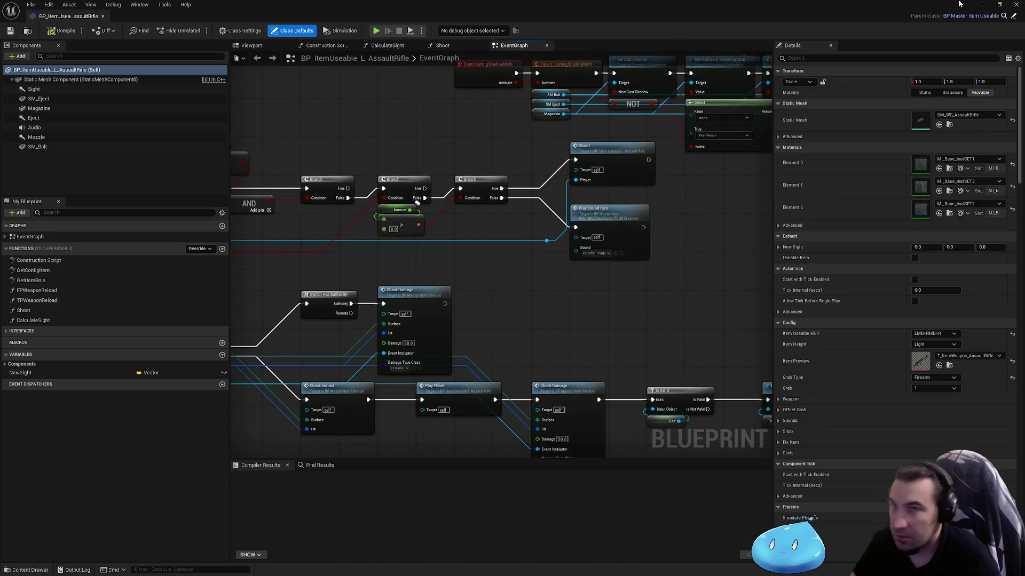
{"action": "key", "text": "alt+Tab"}
{"action": "left_click", "coordinate": [29, 471]}
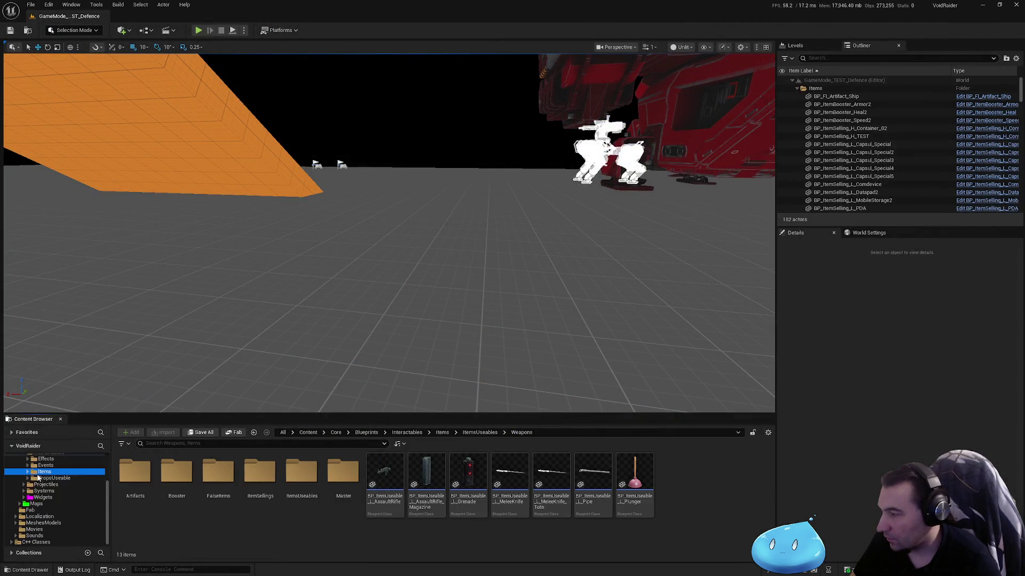
{"action": "left_click", "coordinate": [27, 493]}
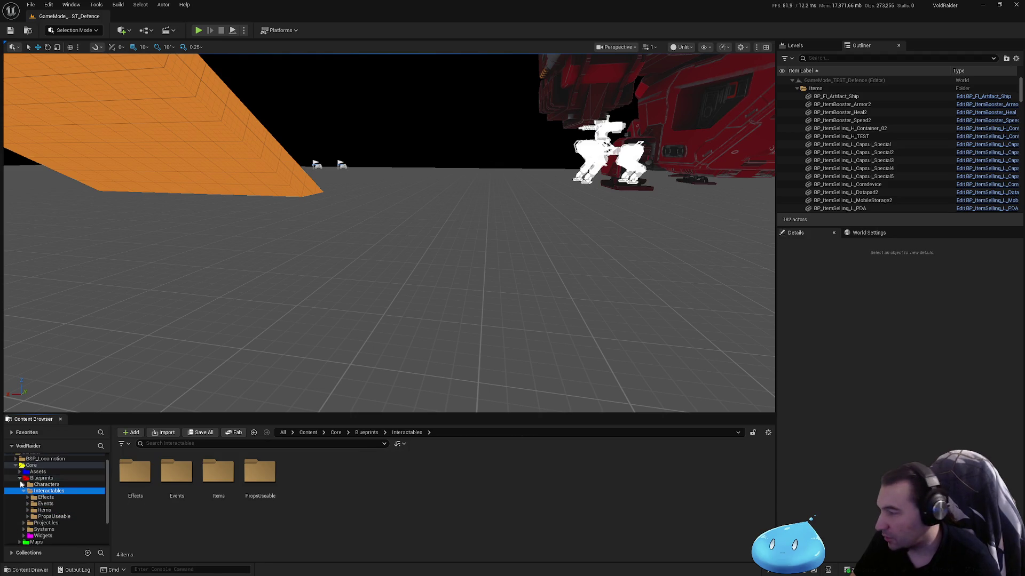
{"action": "left_click", "coordinate": [21, 479]}
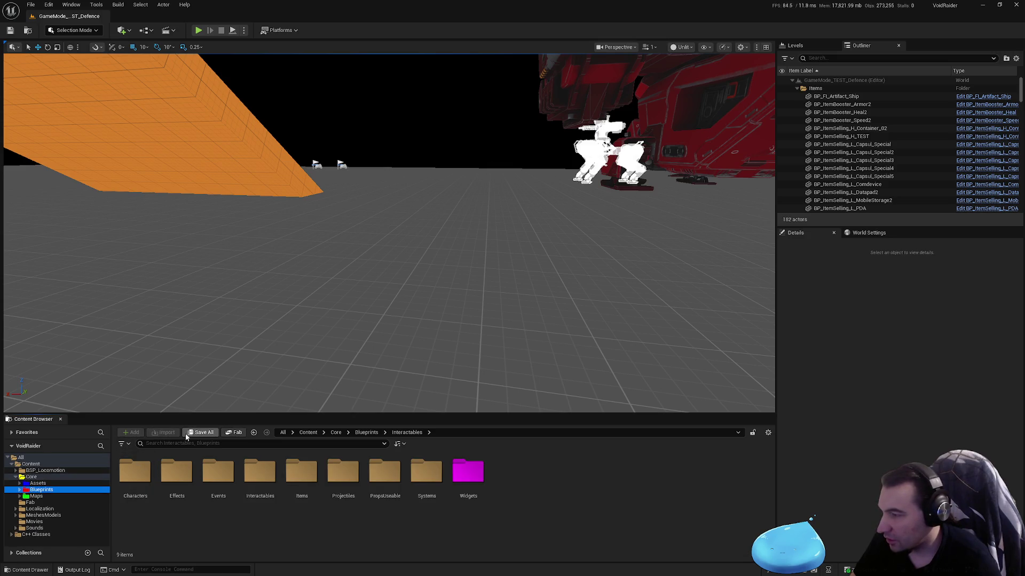
{"action": "left_click_drag", "start_coordinate": [181, 374], "coordinate": [155, 55]}
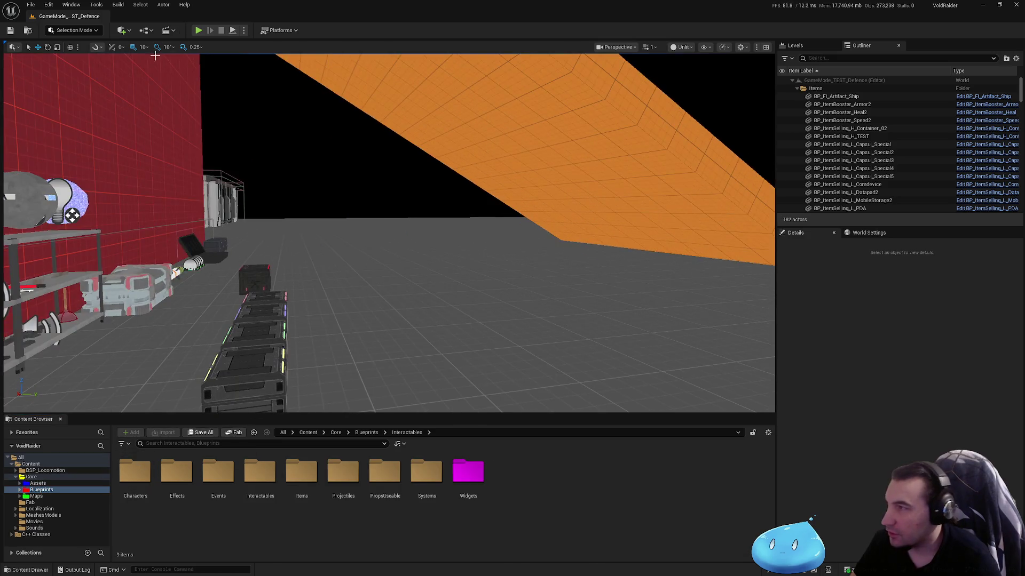
{"action": "left_click", "coordinate": [244, 30]}
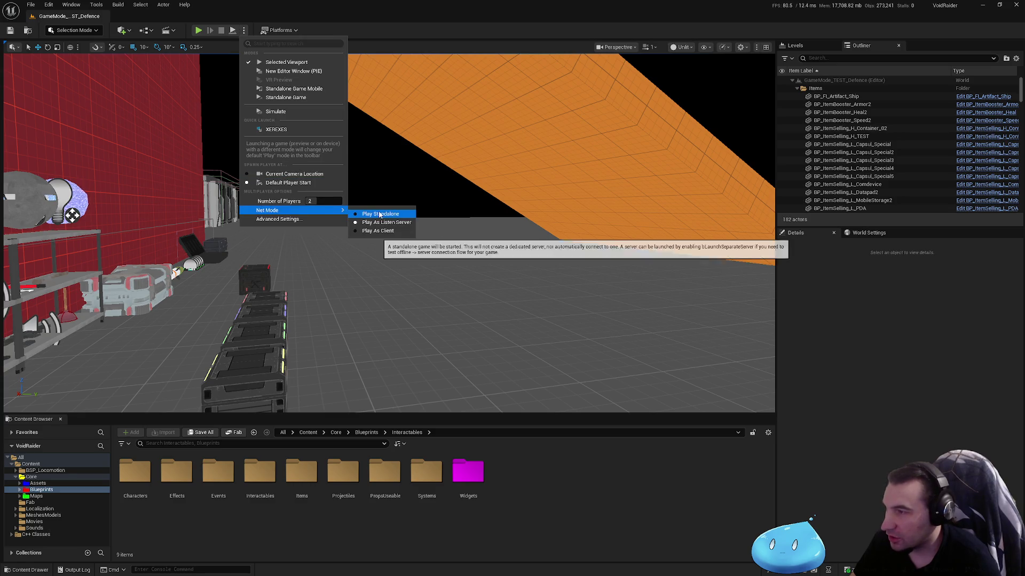
{"action": "left_click", "coordinate": [315, 201]}
{"action": "left_click", "coordinate": [311, 219]}
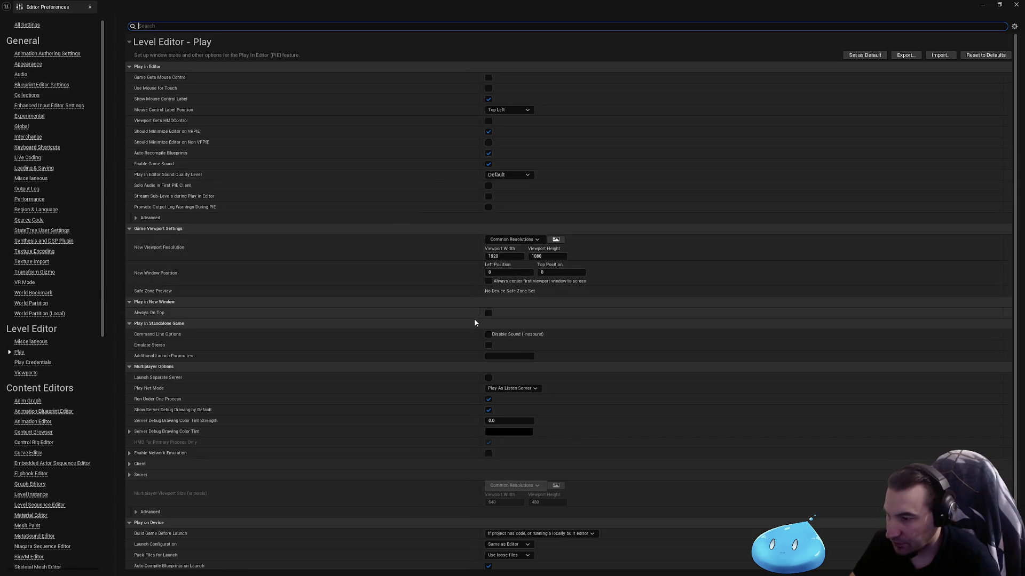
{"action": "left_click", "coordinate": [129, 475]}
{"action": "left_click", "coordinate": [129, 464]}
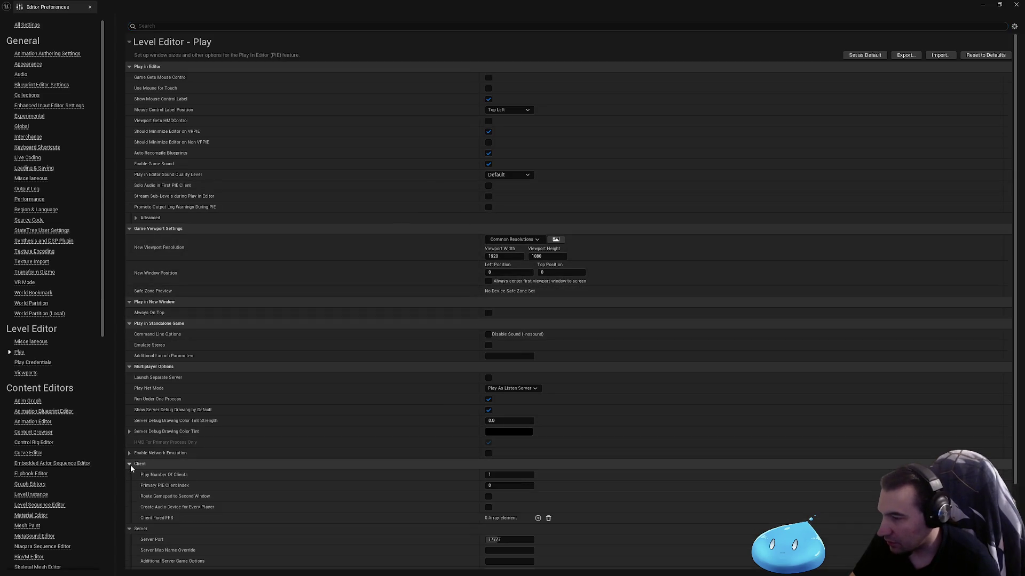
{"action": "scroll", "coordinate": [248, 472], "scroll_direction": "down", "scroll_amount": 3}
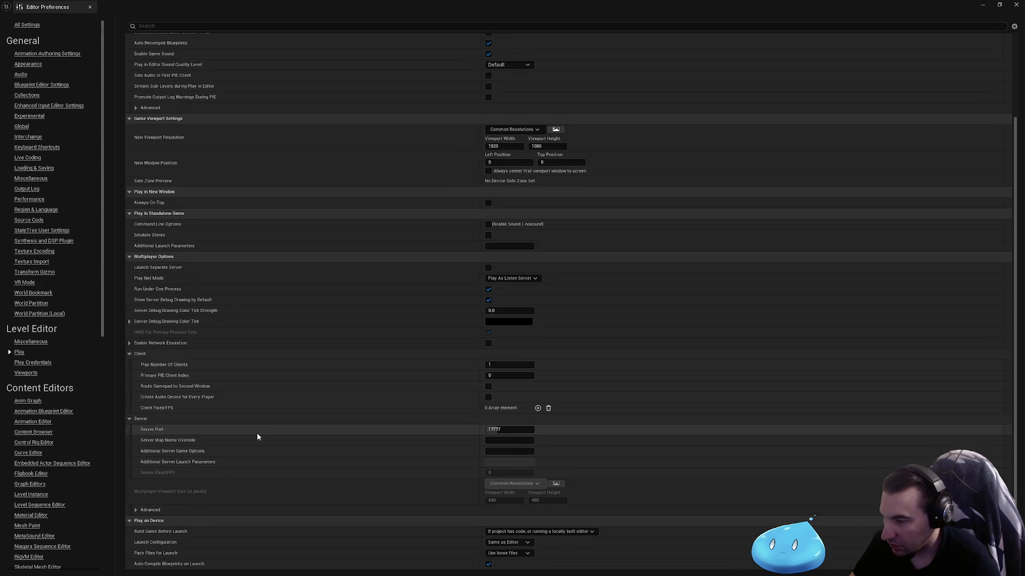
{"action": "left_click", "coordinate": [129, 344]}
{"action": "left_click", "coordinate": [129, 343]}
{"action": "left_click", "coordinate": [129, 321]}
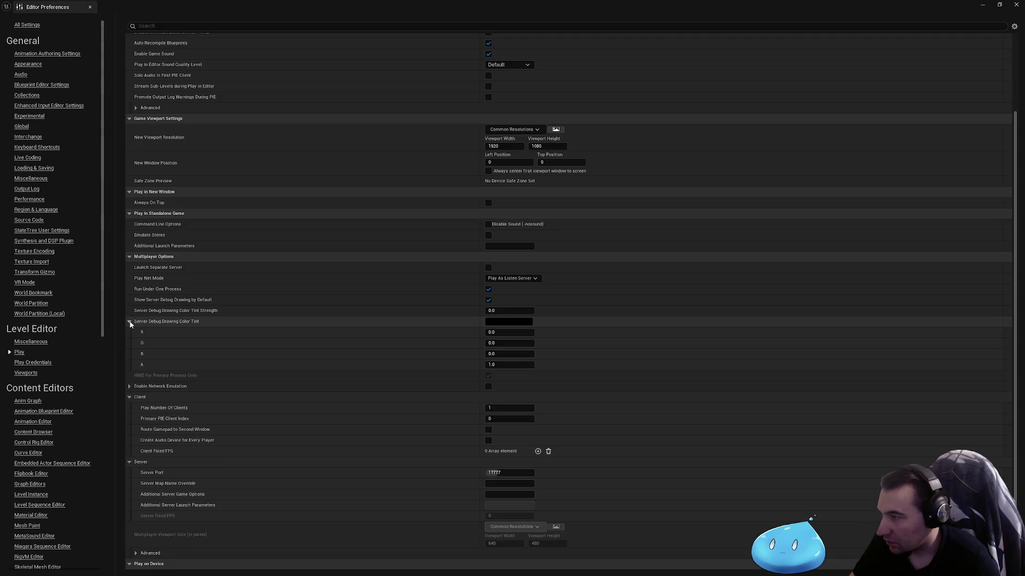
{"action": "left_click", "coordinate": [129, 322]}
{"action": "scroll", "coordinate": [380, 276], "scroll_direction": "up", "scroll_amount": 2}
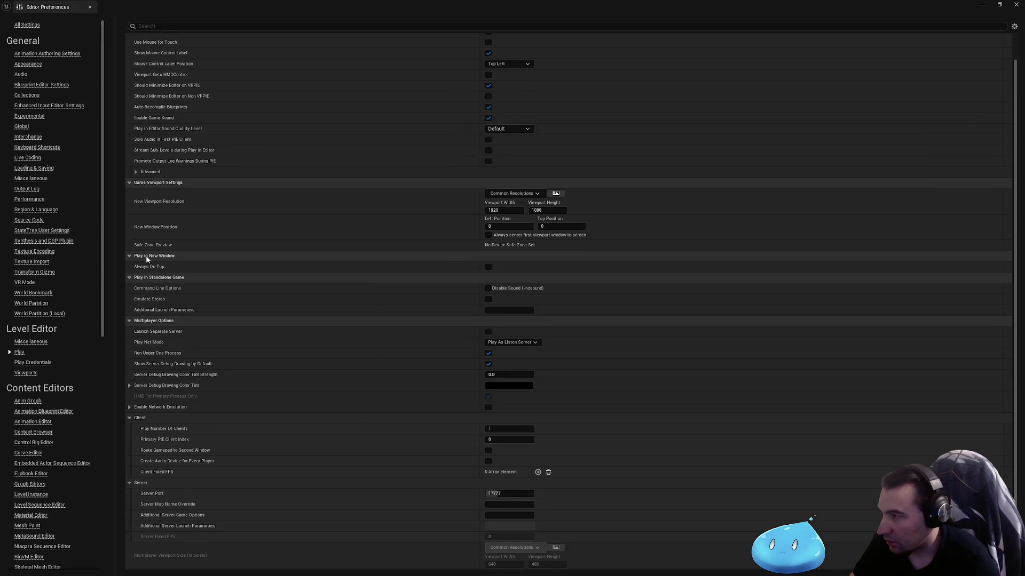
{"action": "scroll", "coordinate": [267, 392], "scroll_direction": "up", "scroll_amount": 1}
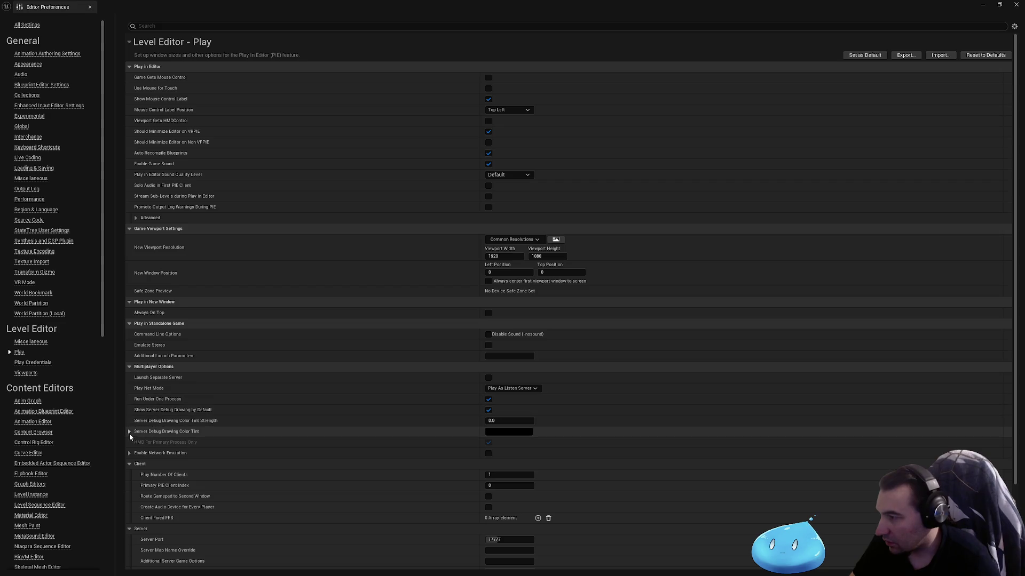
{"action": "scroll", "coordinate": [143, 440], "scroll_direction": "down", "scroll_amount": 2}
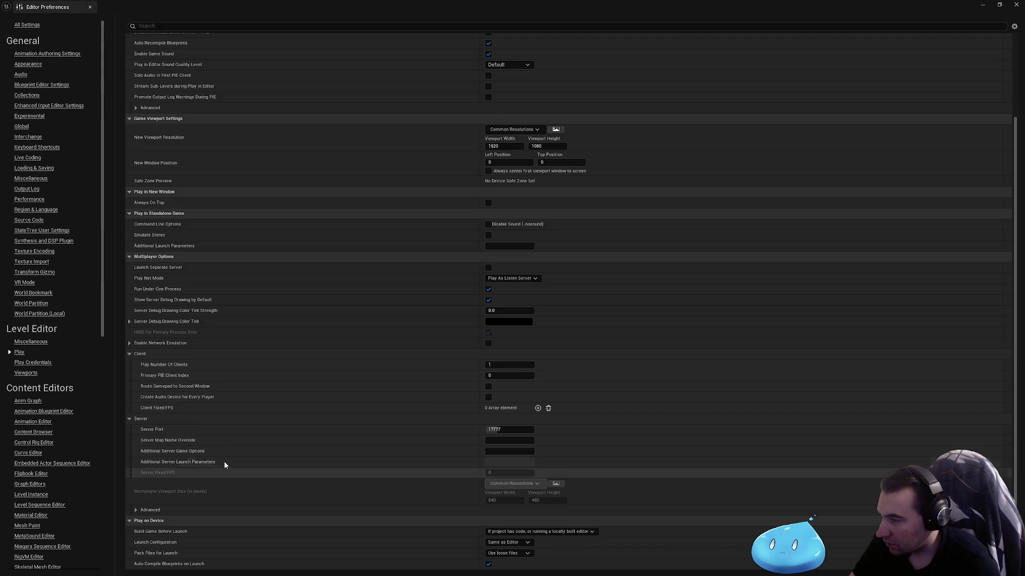
{"action": "mouse_move", "coordinate": [173, 496]}
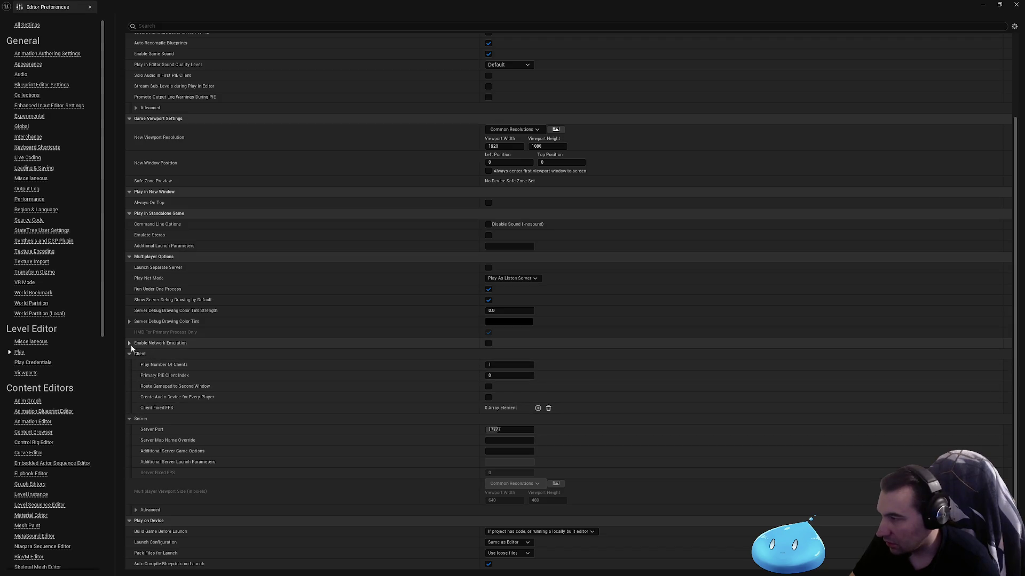
{"action": "mouse_move", "coordinate": [174, 293]}
{"action": "scroll", "coordinate": [176, 288], "scroll_direction": "up", "scroll_amount": 3}
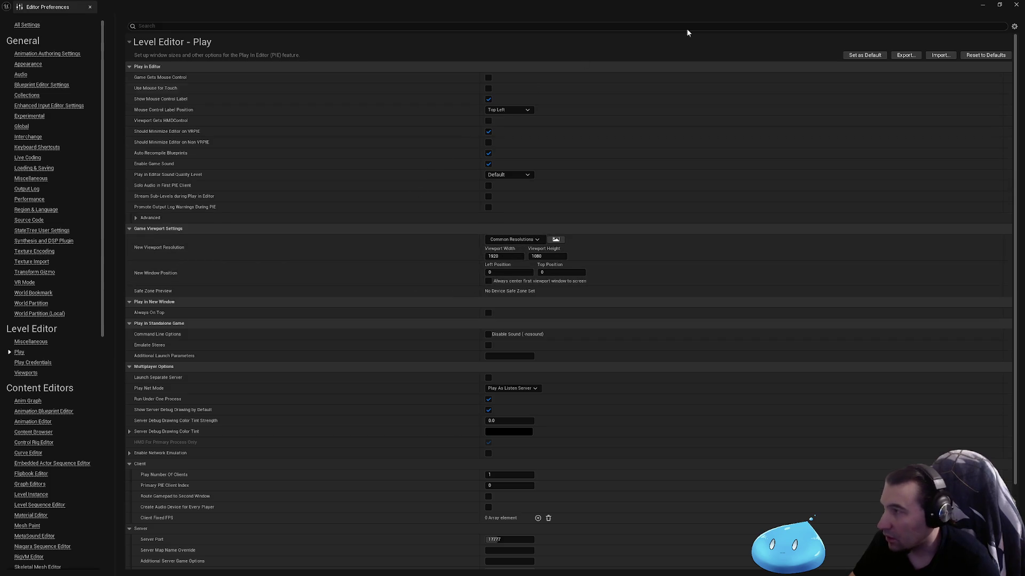
{"action": "left_click", "coordinate": [1015, 5]}
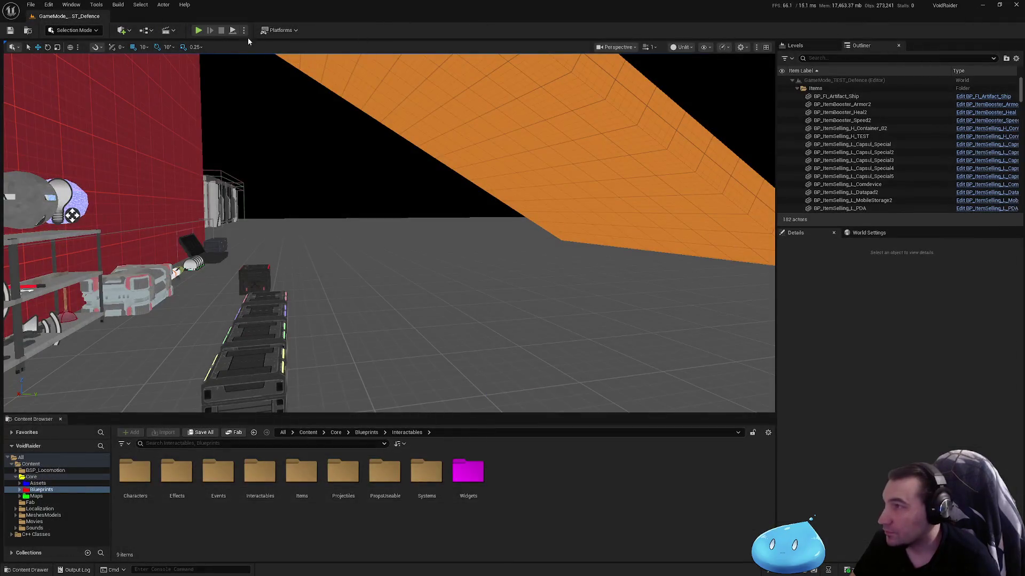
{"action": "left_click", "coordinate": [243, 31]}
{"action": "mouse_move", "coordinate": [323, 211]}
{"action": "left_click", "coordinate": [380, 213]}
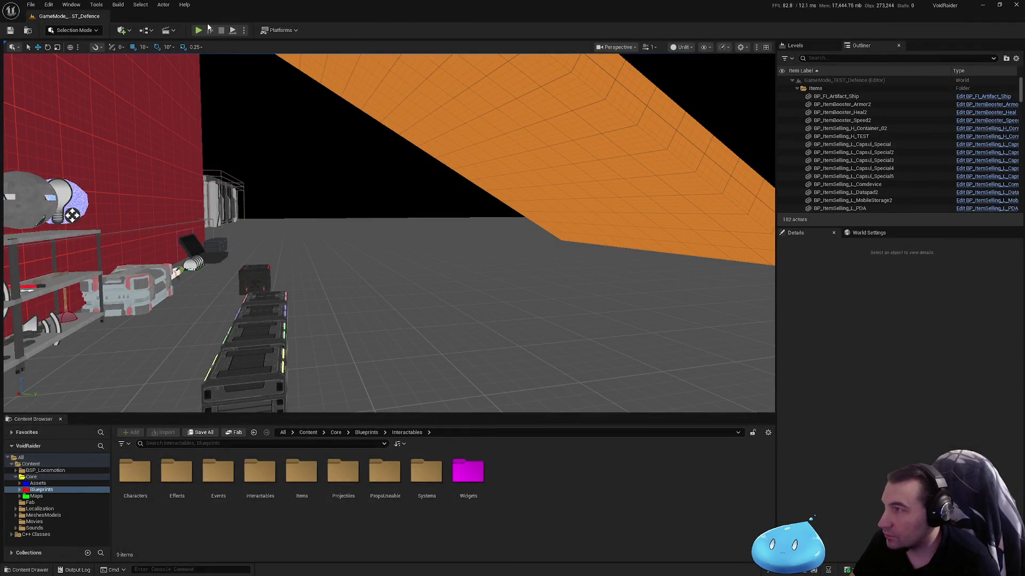
{"action": "left_click", "coordinate": [198, 30]}
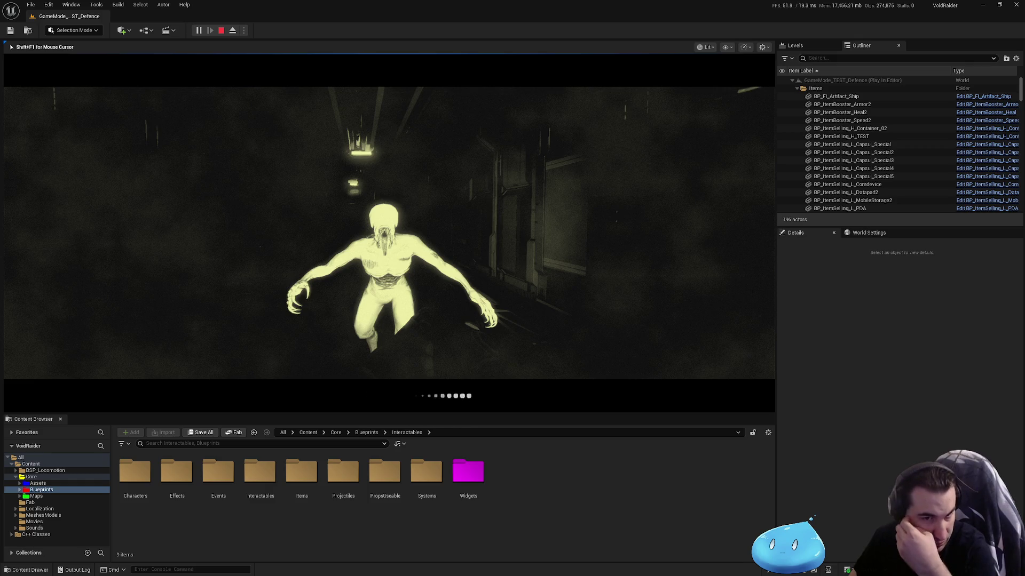
{"action": "key", "text": "Escape"}
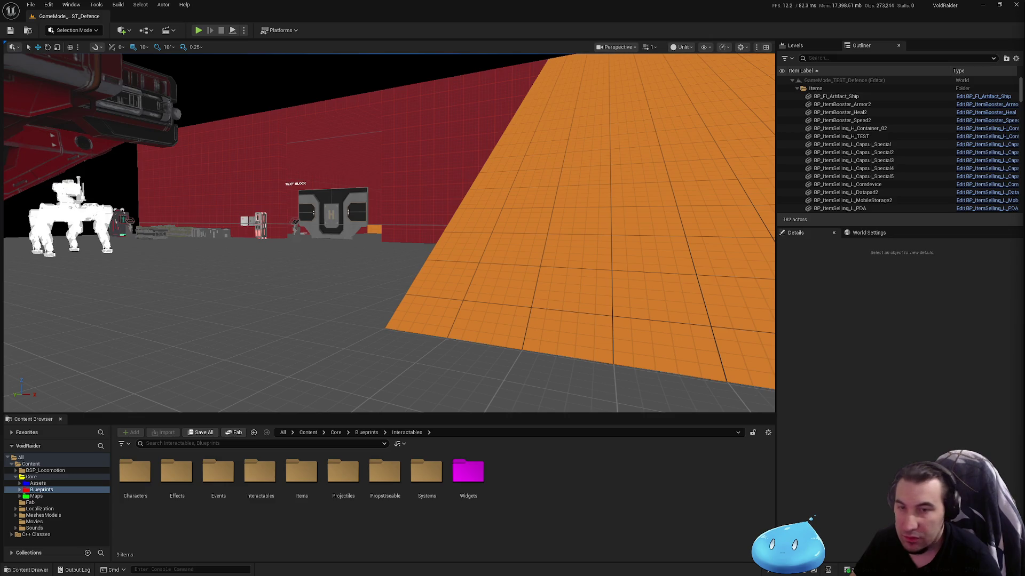
Load Lvl_AlternateEnding from Content > Core > Maps and start playing it in the editor.
{"action": "left_click", "coordinate": [36, 496]}
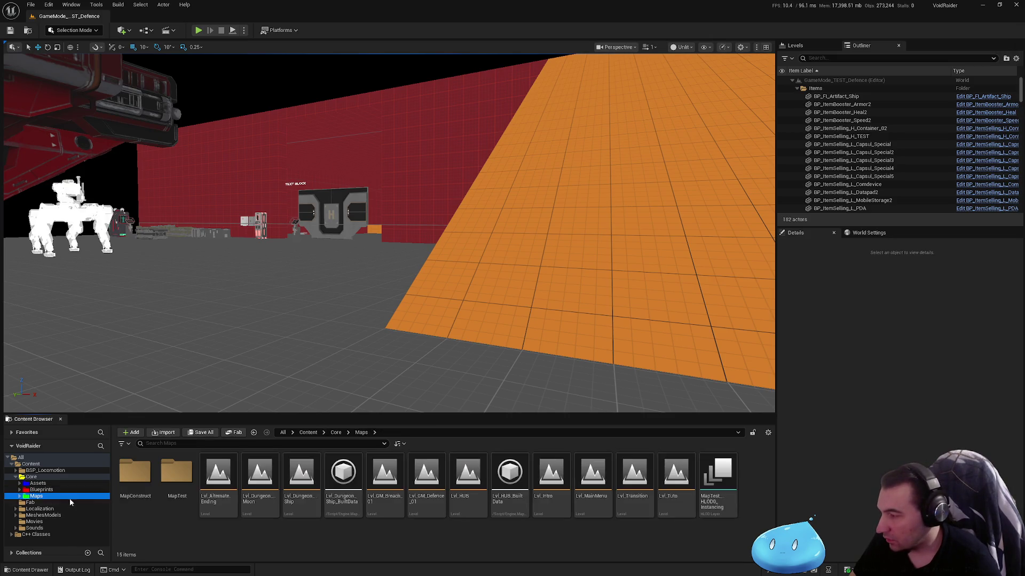
{"action": "double_click", "coordinate": [218, 472]}
{"action": "key", "text": "super"}
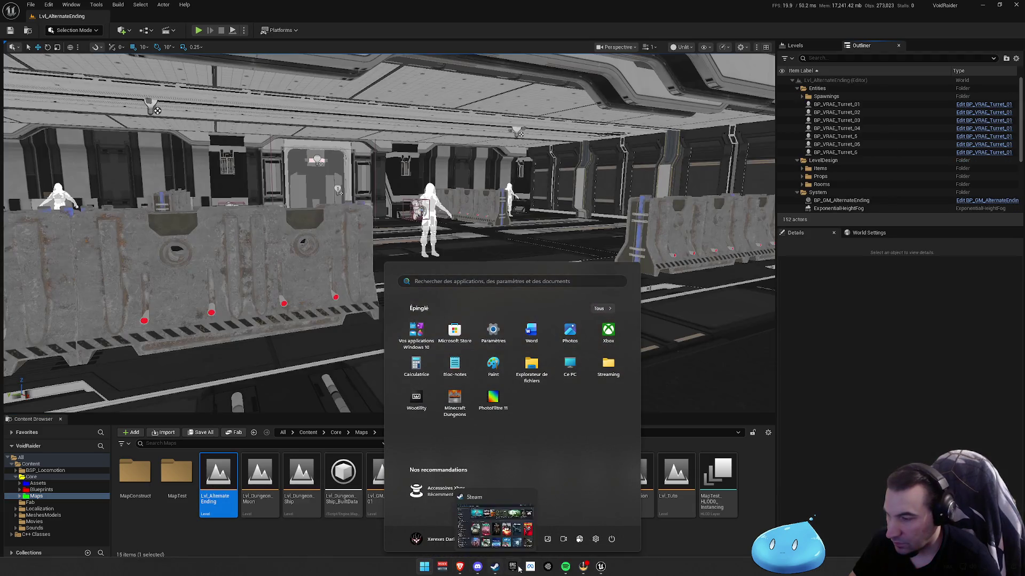
{"action": "left_click", "coordinate": [466, 571]}
{"action": "key", "text": "super"}
{"action": "key", "text": "Escape"}
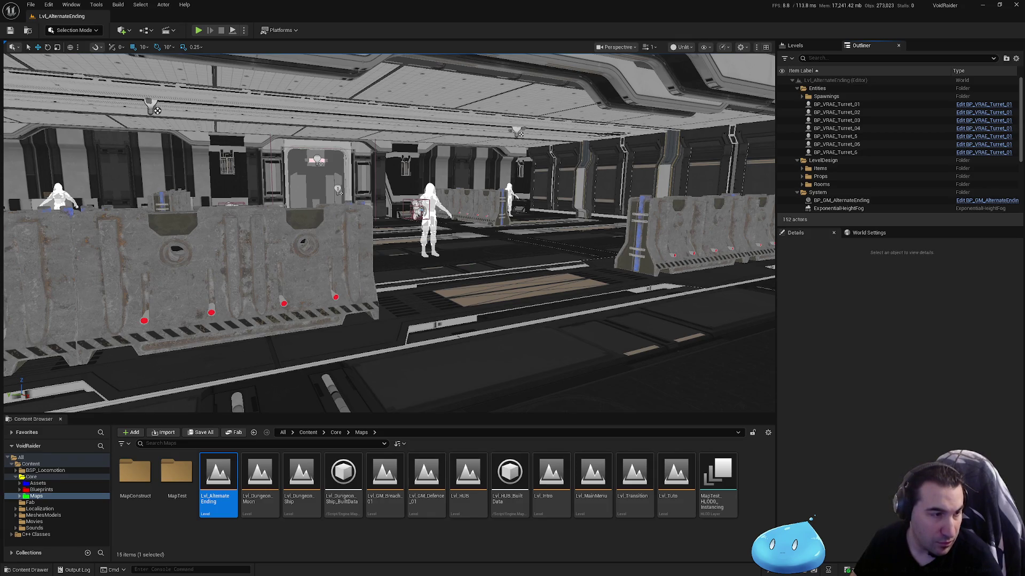
{"action": "scroll", "coordinate": [578, 261], "scroll_direction": "down", "scroll_amount": 3}
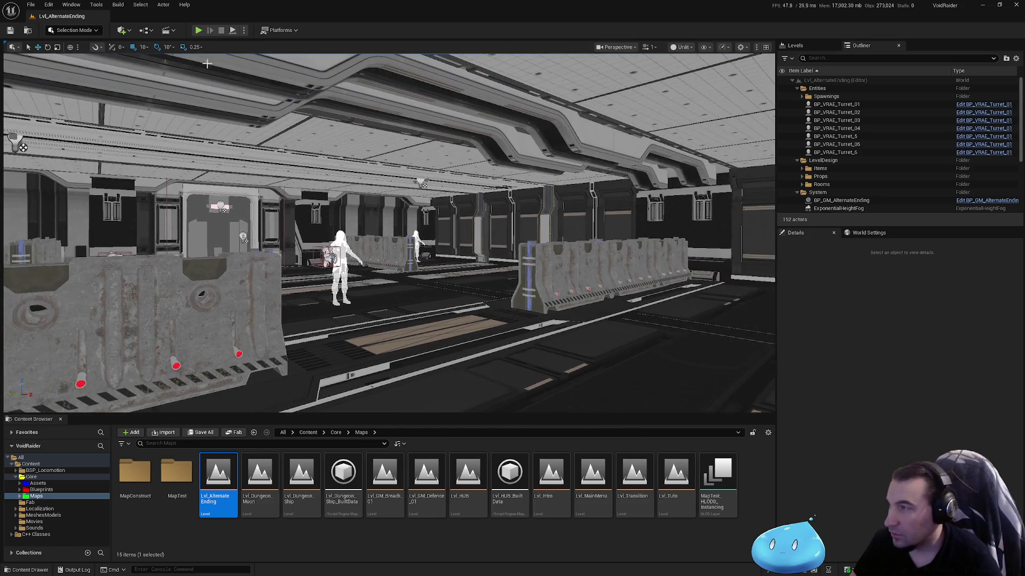
{"action": "left_click", "coordinate": [199, 31]}
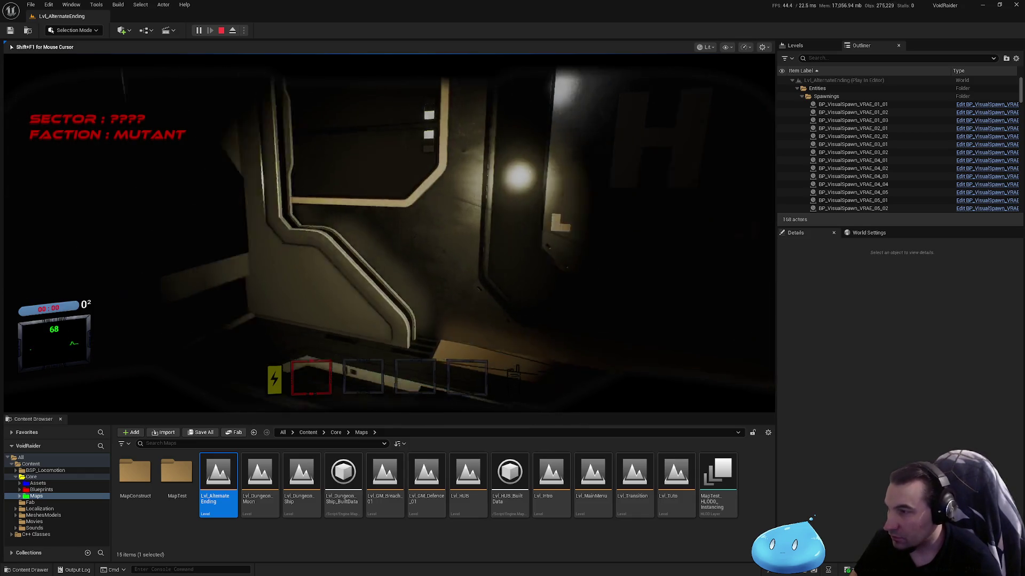
Pick up the rifle and medkit, then fire the rifle repeatedly until ammo reads 15.
{"action": "key", "text": "e"}
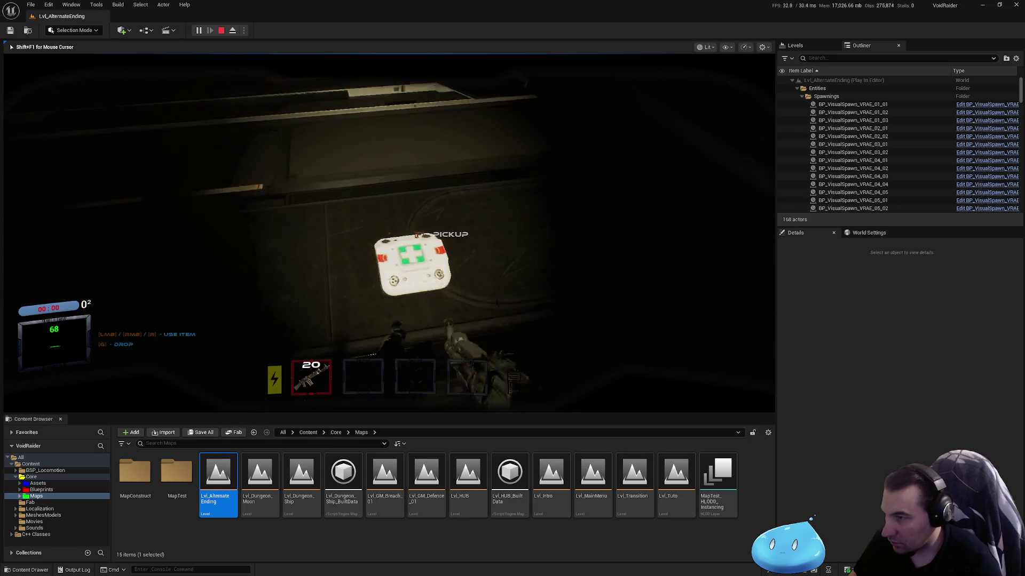
{"action": "key", "text": "e"}
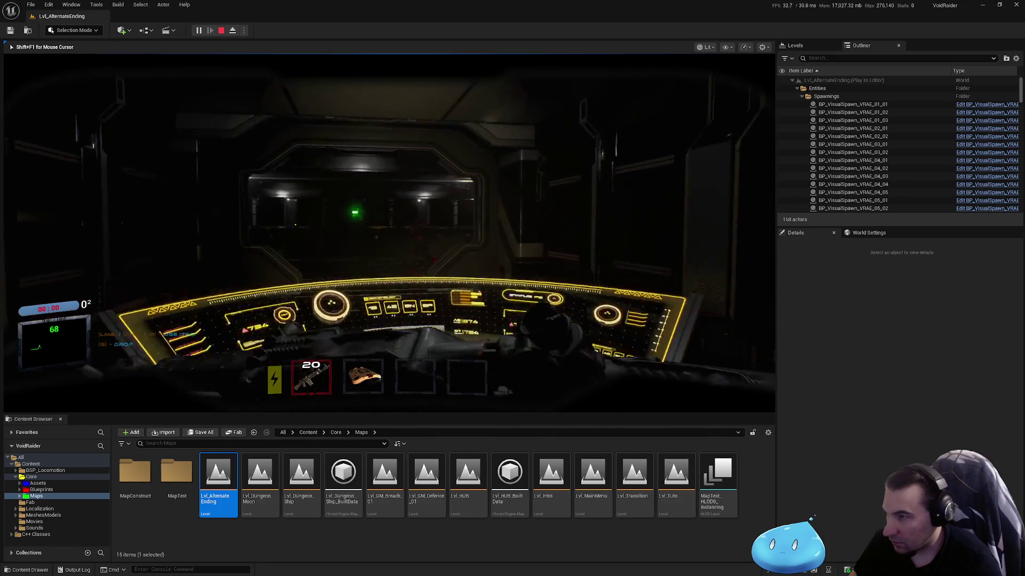
{"action": "left_click", "coordinate": [389, 234]}
{"action": "left_click", "coordinate": [389, 233]}
{"action": "left_click", "coordinate": [389, 234]}
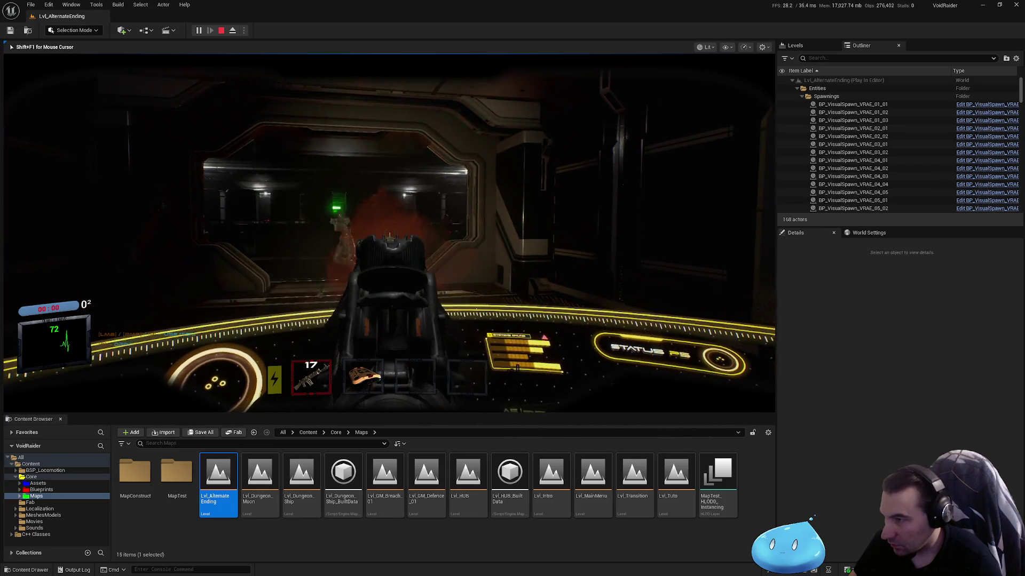
{"action": "left_click", "coordinate": [388, 234]}
{"action": "left_click", "coordinate": [389, 234]}
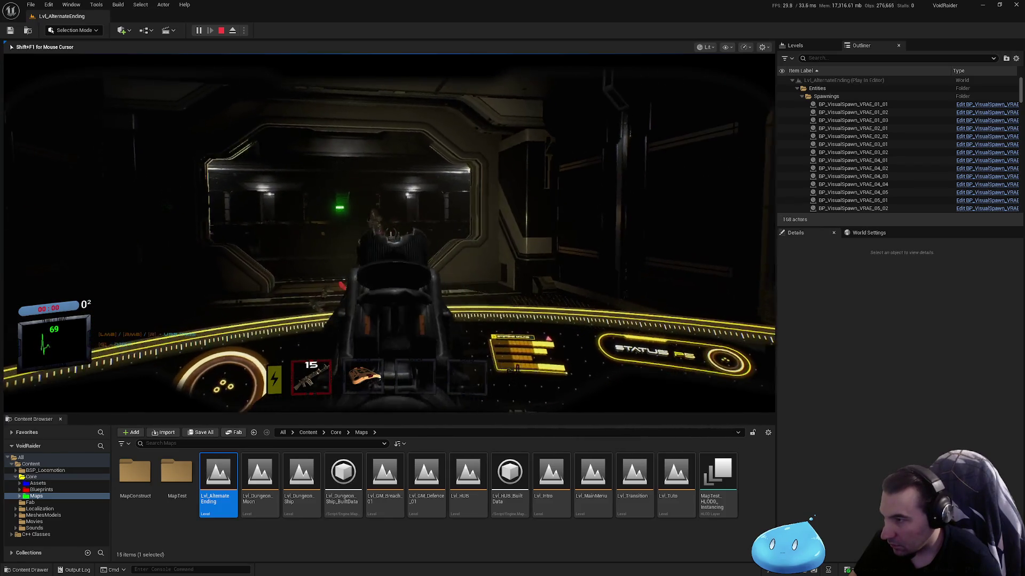
{"action": "left_click", "coordinate": [388, 233]}
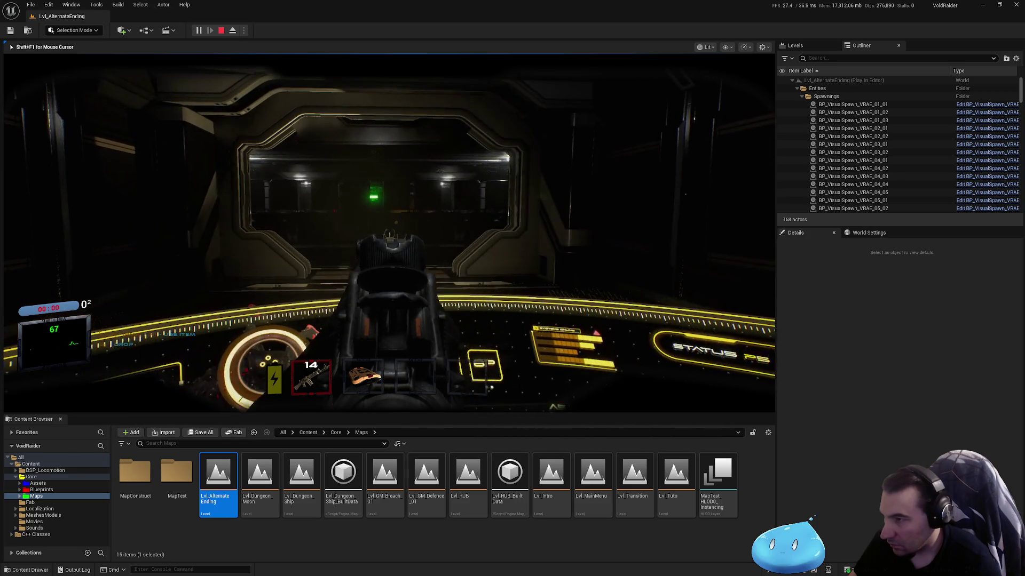
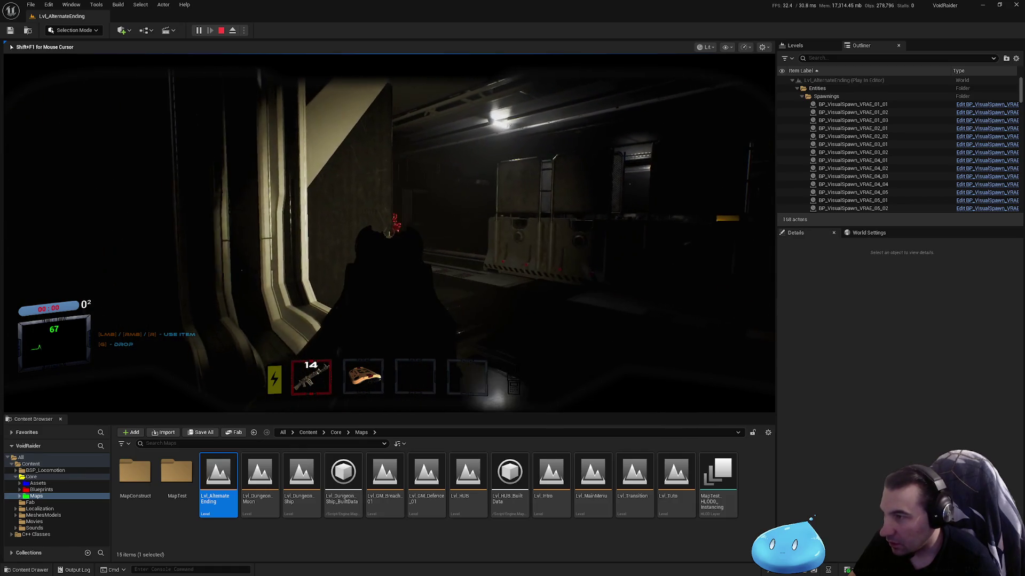
Shoot at the enemies by the barrier and pick up both dropped rifles.
{"action": "left_click", "coordinate": [389, 234]}
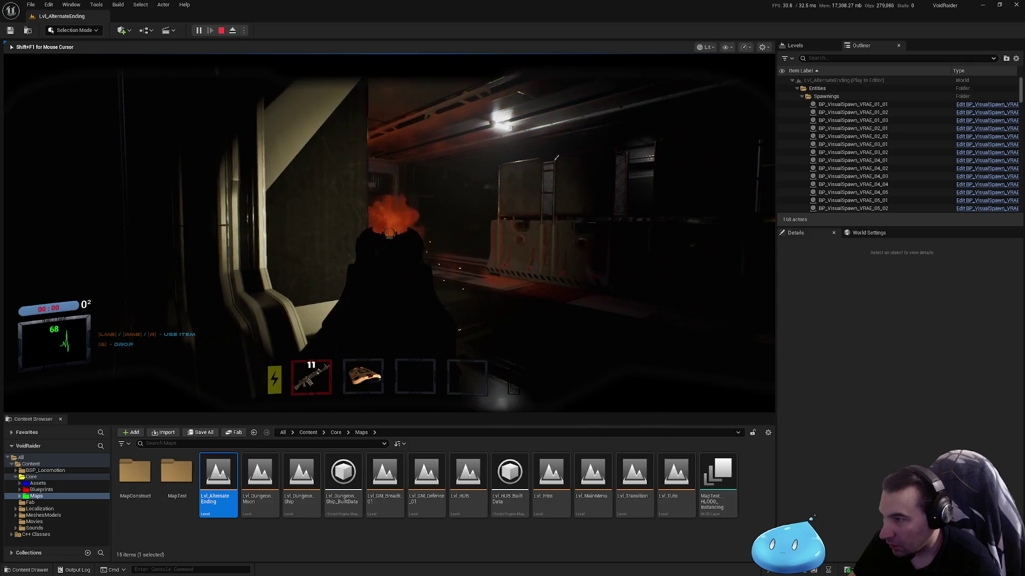
{"action": "left_click", "coordinate": [389, 233]}
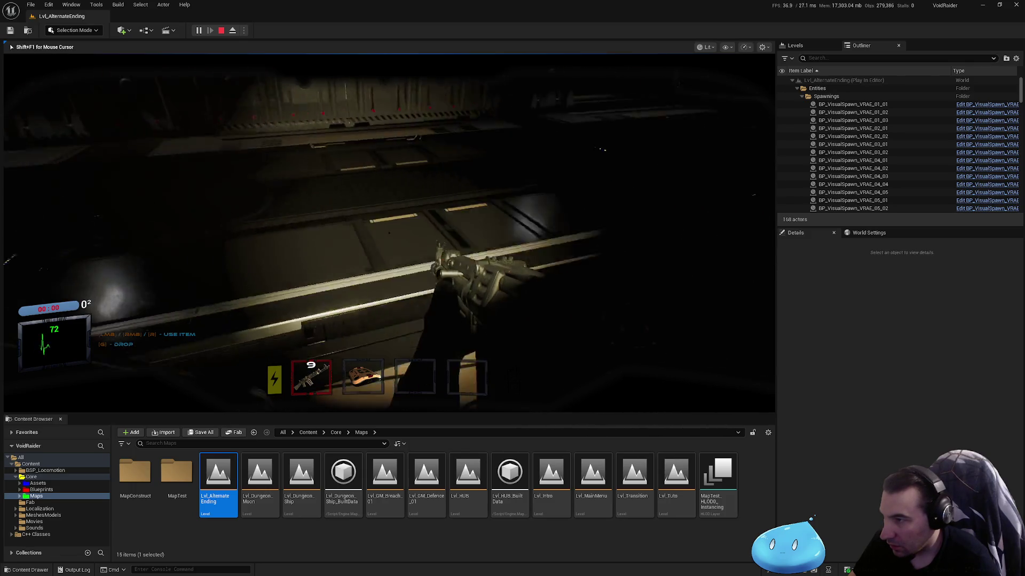
{"action": "key", "text": "e"}
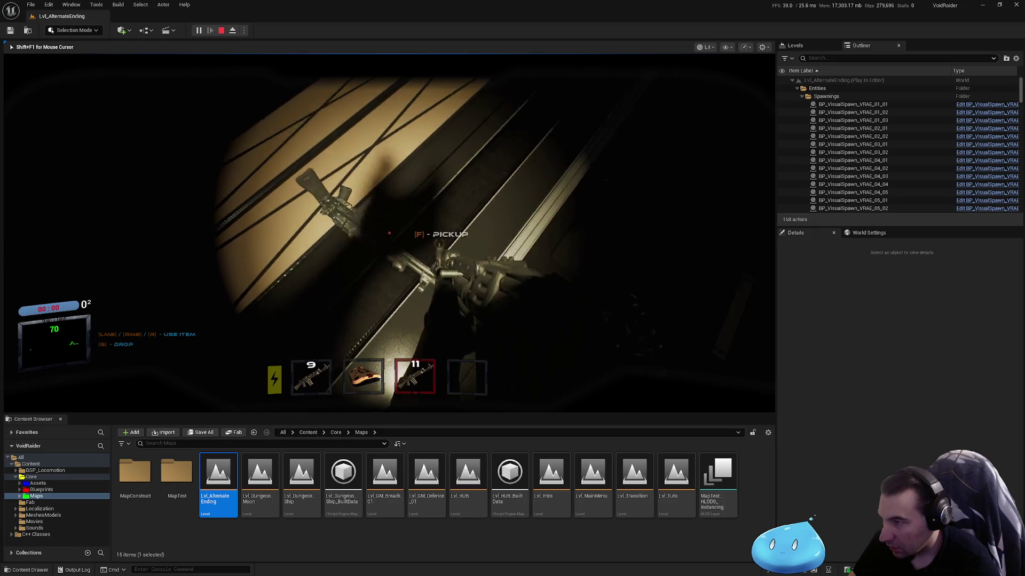
{"action": "key", "text": "e"}
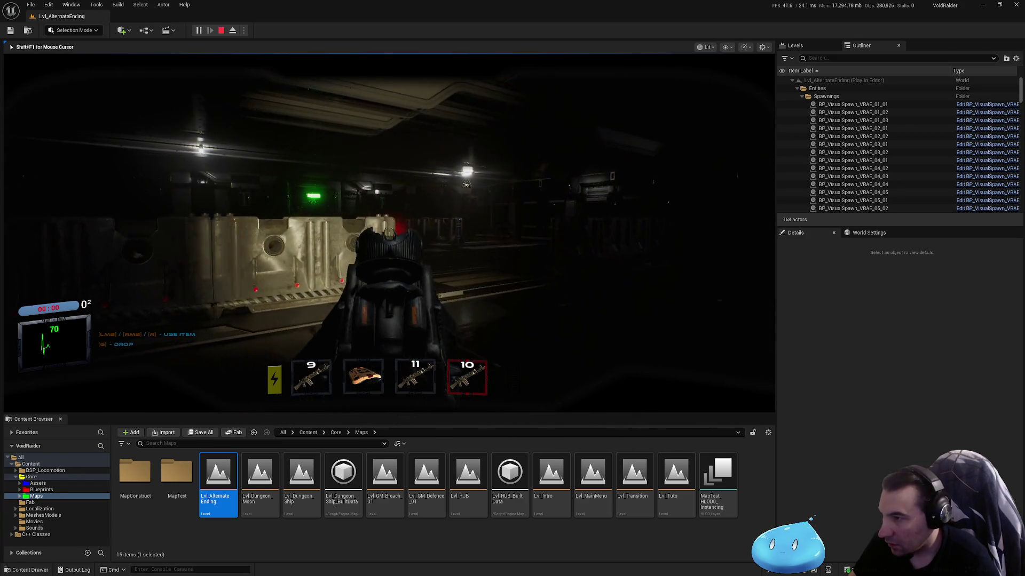
Fire through the burning barrier and down the corridor until the rifle is empty.
{"action": "left_click", "coordinate": [389, 234]}
{"action": "left_click", "coordinate": [388, 233]}
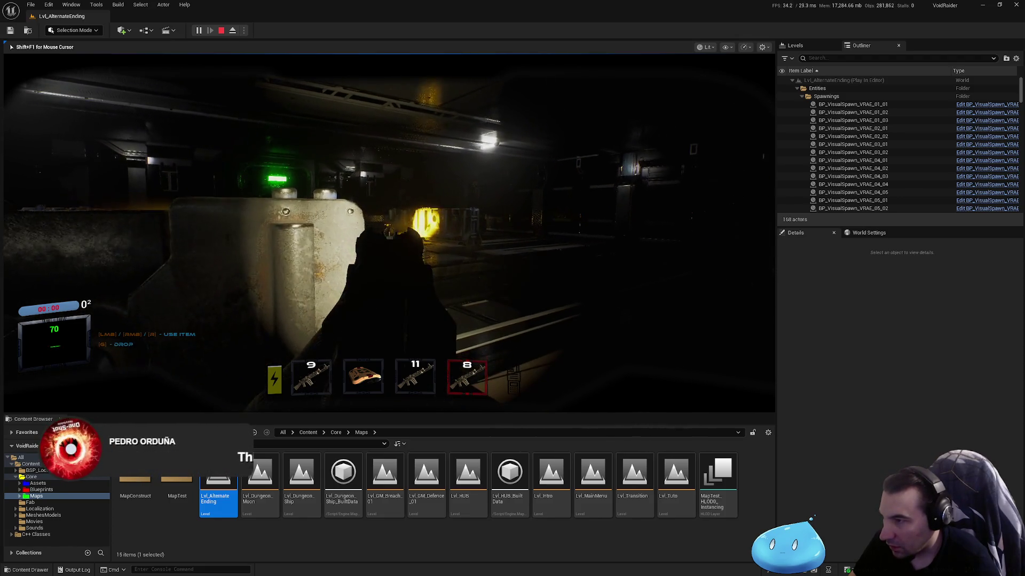
{"action": "left_click", "coordinate": [389, 234]}
{"action": "left_click", "coordinate": [389, 233]}
{"action": "left_click", "coordinate": [389, 233]}
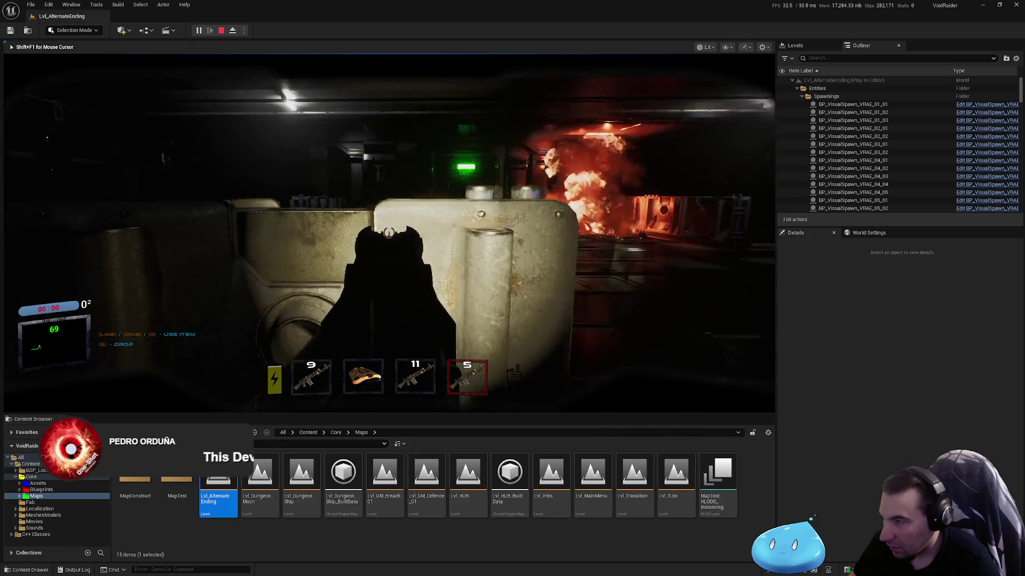
{"action": "left_click", "coordinate": [389, 233]}
{"action": "left_click", "coordinate": [389, 233]}
{"action": "left_click", "coordinate": [388, 233]}
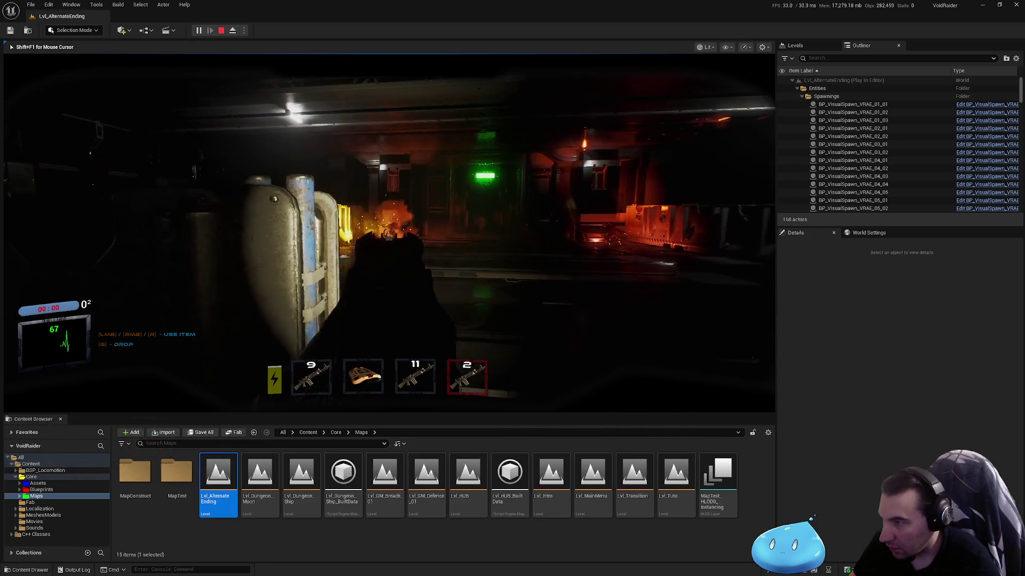
{"action": "left_click", "coordinate": [388, 233]}
{"action": "left_click", "coordinate": [388, 233]}
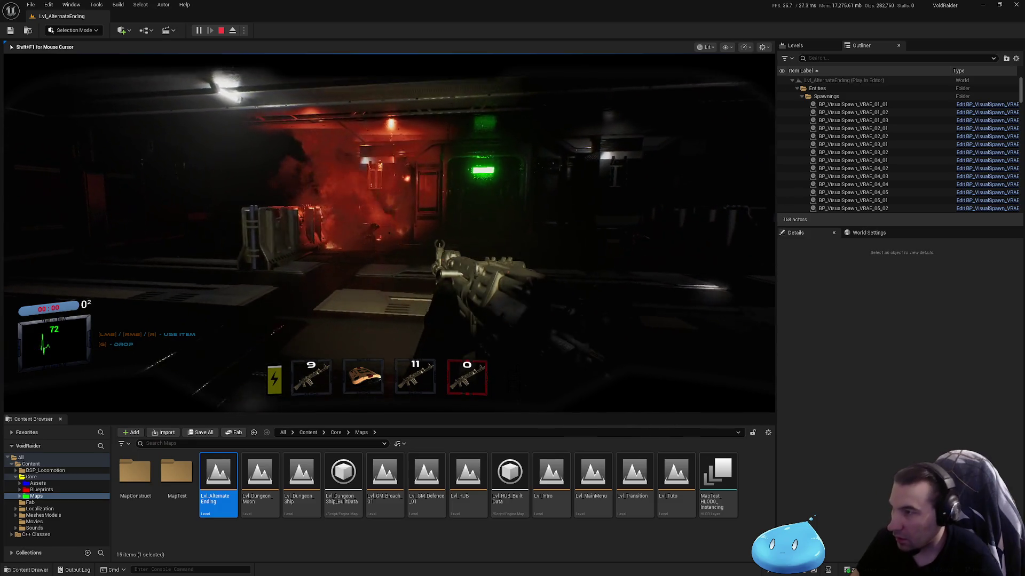
Switch to the rifle with 11 ammo and fire down the corridor.
{"action": "key", "text": "1"}
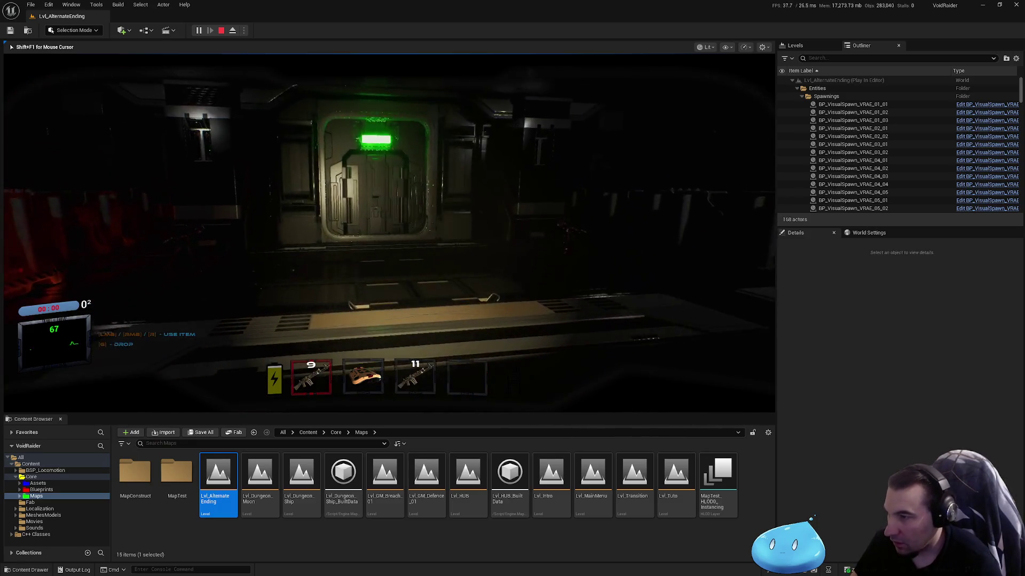
{"action": "key", "text": "3"}
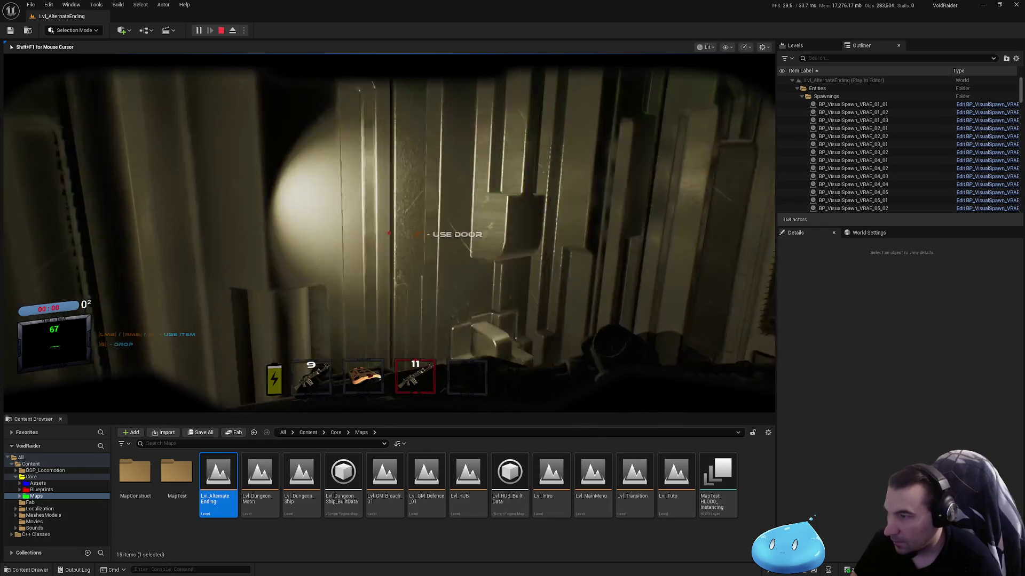
{"action": "left_click", "coordinate": [389, 233]}
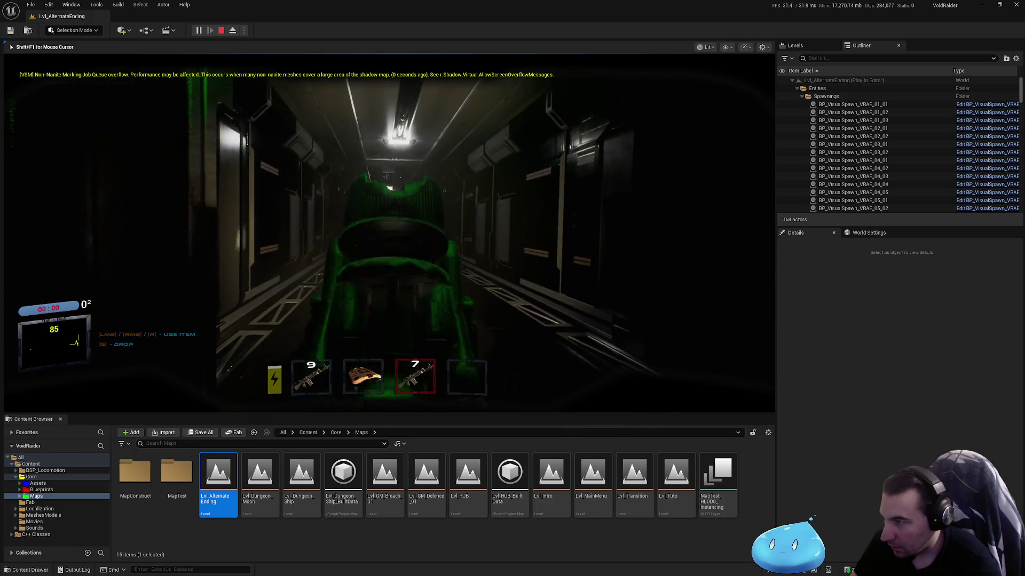
{"action": "left_click", "coordinate": [389, 233]}
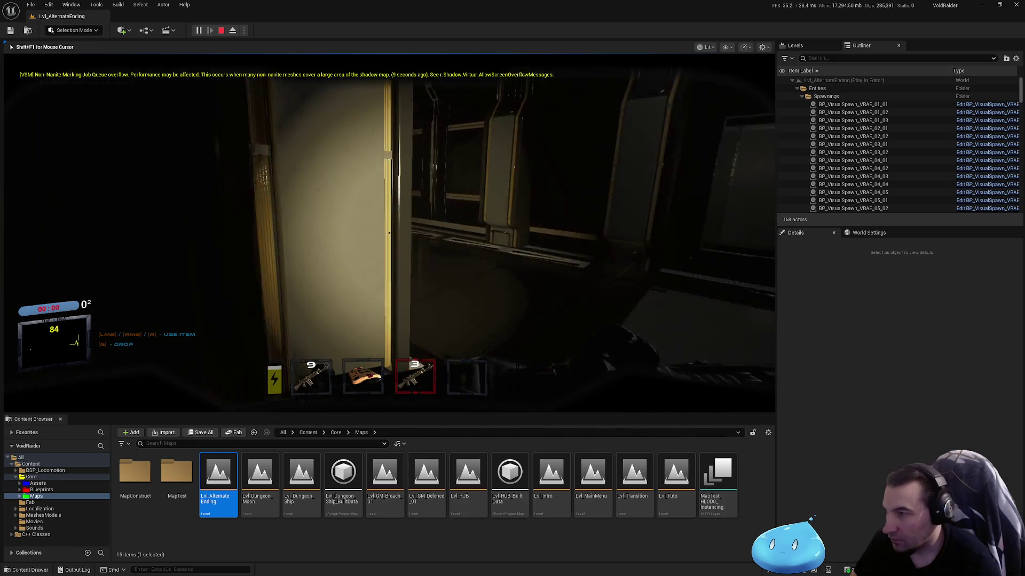
Walk to the green-lit door, open it onto the dark room, and bring up the console.
{"action": "key", "text": "w"}
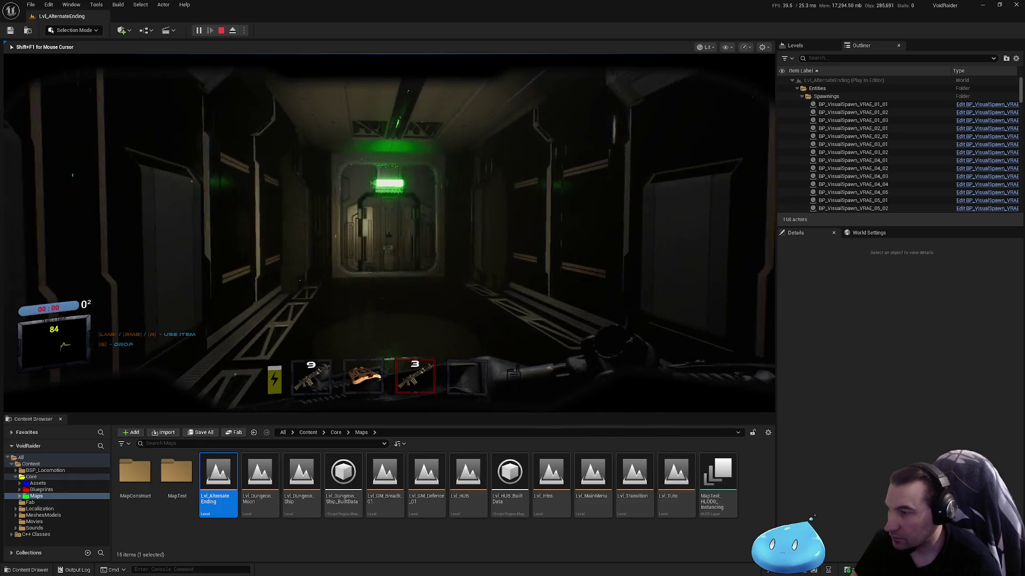
{"action": "key", "text": "e"}
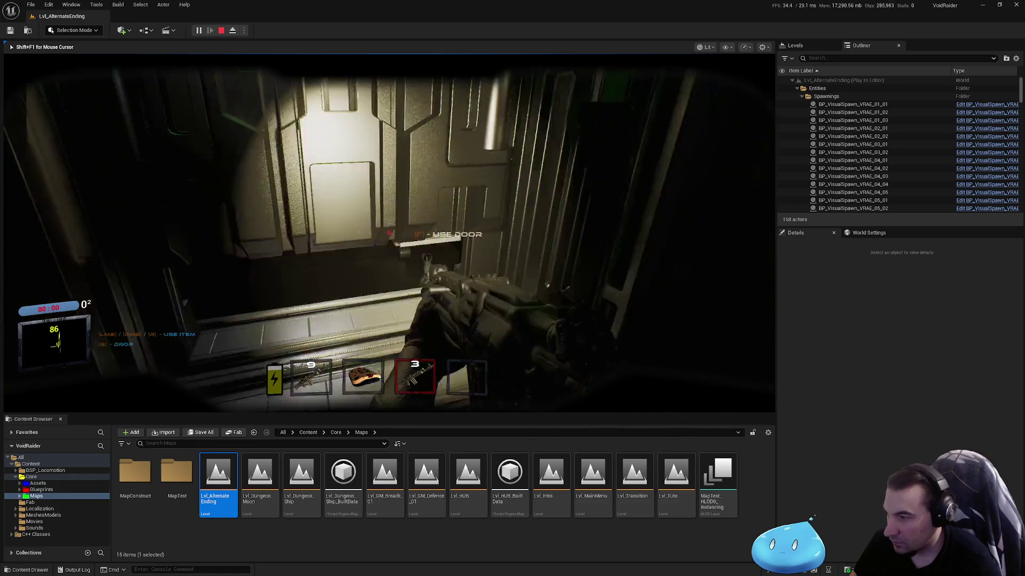
{"action": "key", "text": "2"}
{"action": "key", "text": "grave"}
{"action": "key", "text": "grave"}
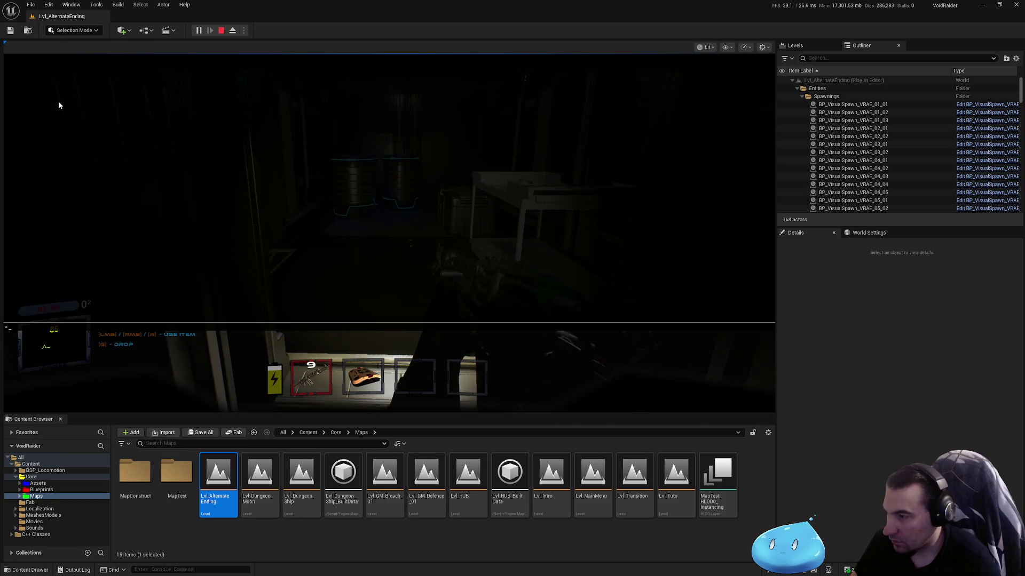
Return control to the game, take the red item from the table, then re-equip the rifle.
{"action": "left_click", "coordinate": [59, 100]}
{"action": "key", "text": "w"}
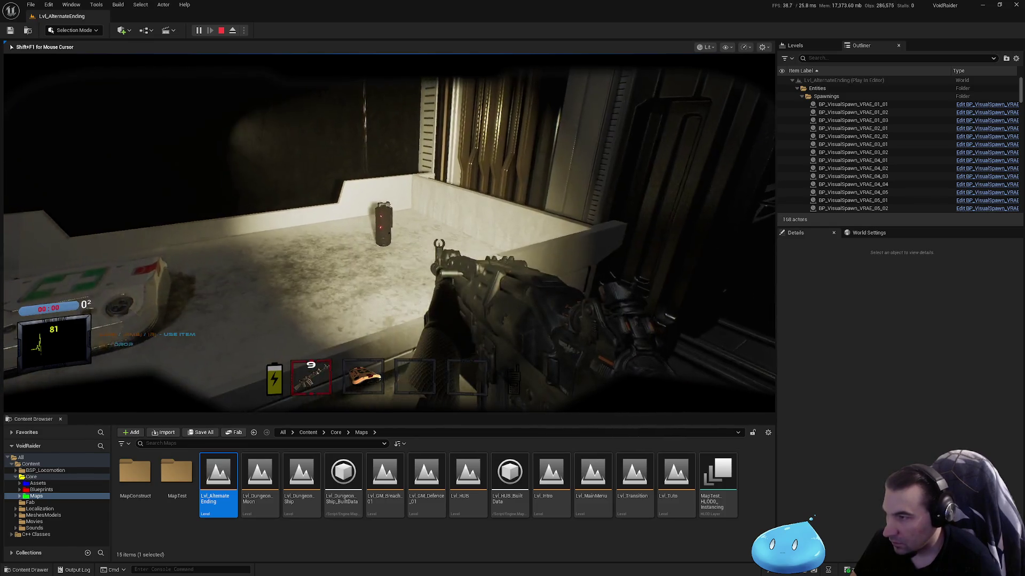
{"action": "key", "text": "3"}
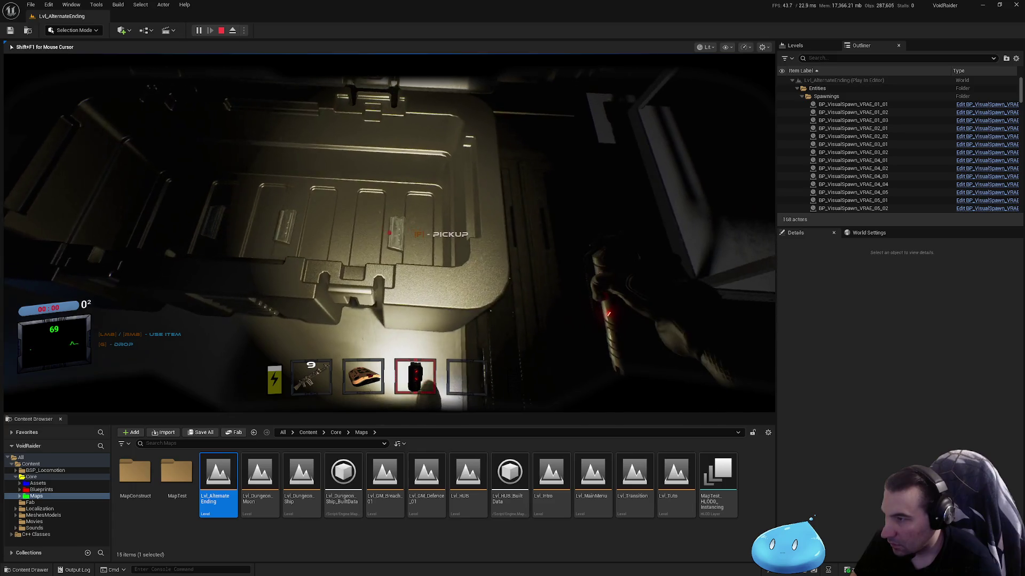
{"action": "key", "text": "2"}
Go through both corridor doors, fire a shot, and reload the rifle to 19 rounds.
{"action": "key", "text": "e"}
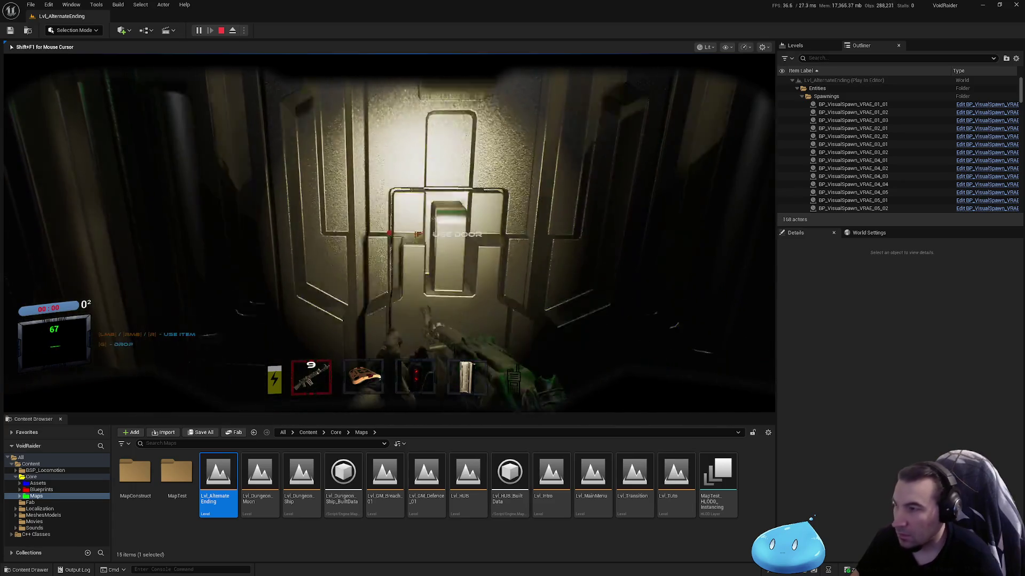
{"action": "key", "text": "w"}
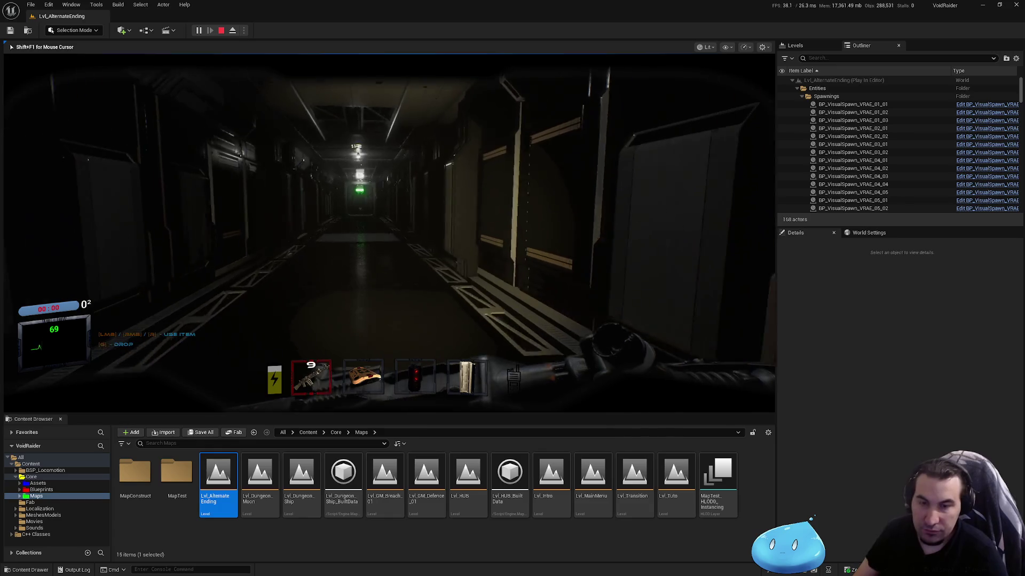
{"action": "key", "text": "w"}
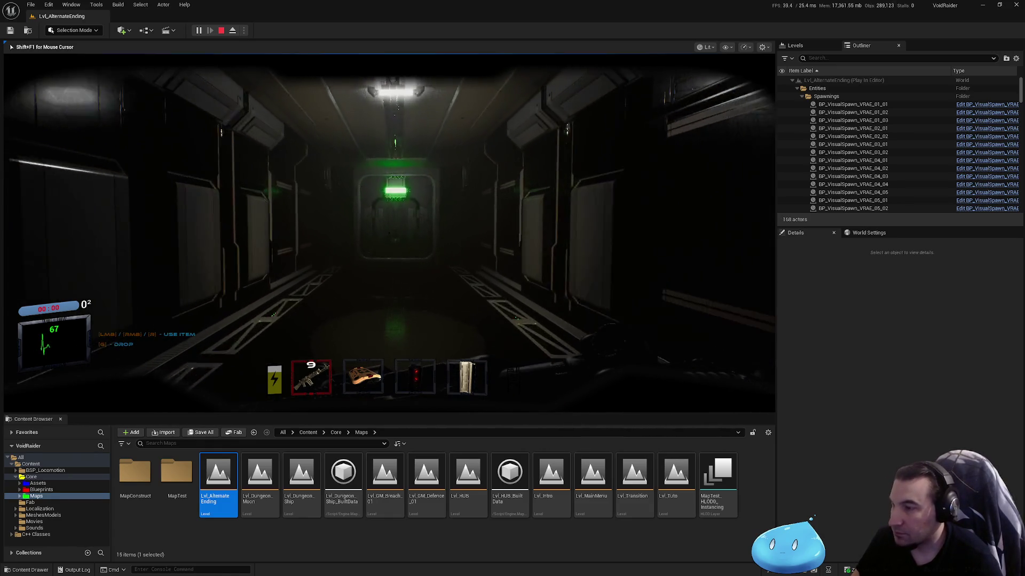
{"action": "key", "text": "w"}
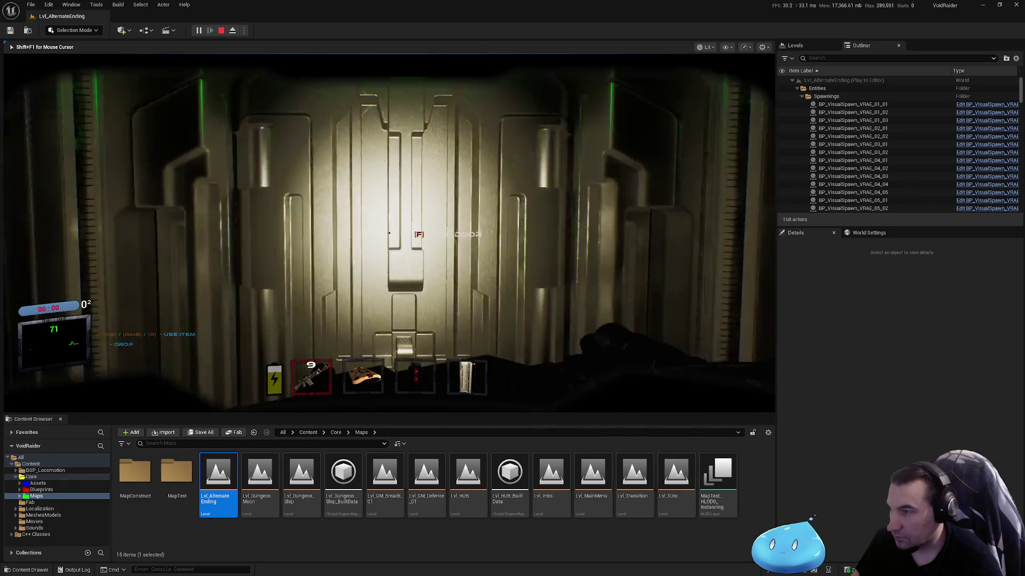
{"action": "key", "text": "e"}
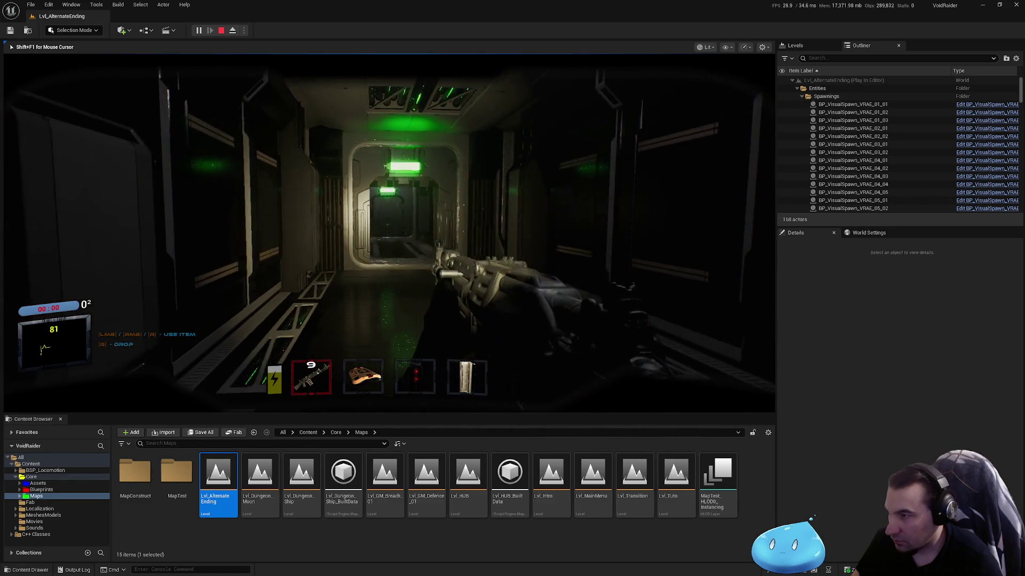
{"action": "left_click", "coordinate": [389, 234]}
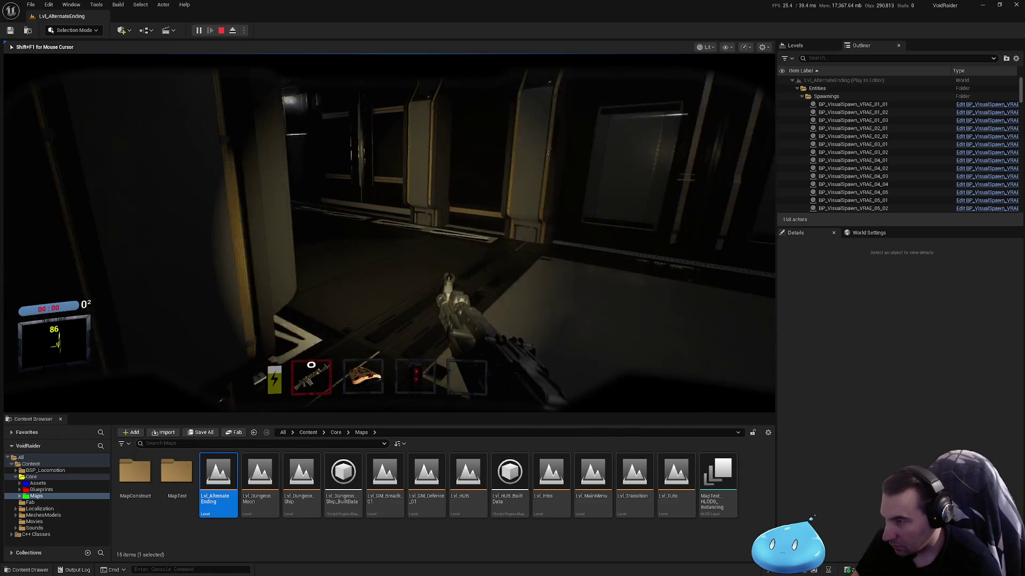
{"action": "right_click", "coordinate": [390, 234]}
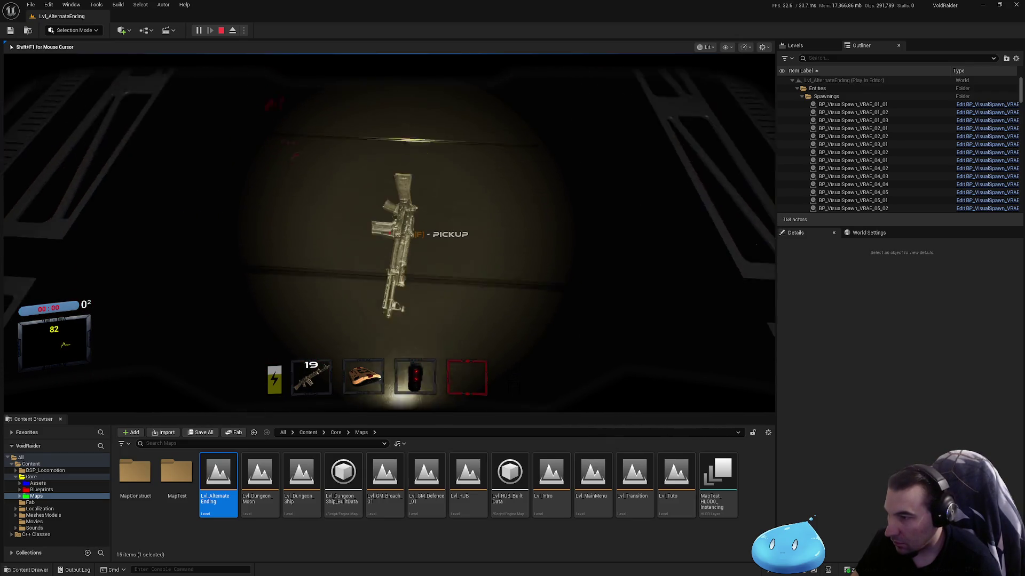
Take the floating rifle into slot 5, open the lit door, and fire down the corridor to 7 rounds.
{"action": "key", "text": "e"}
{"action": "key", "text": "w"}
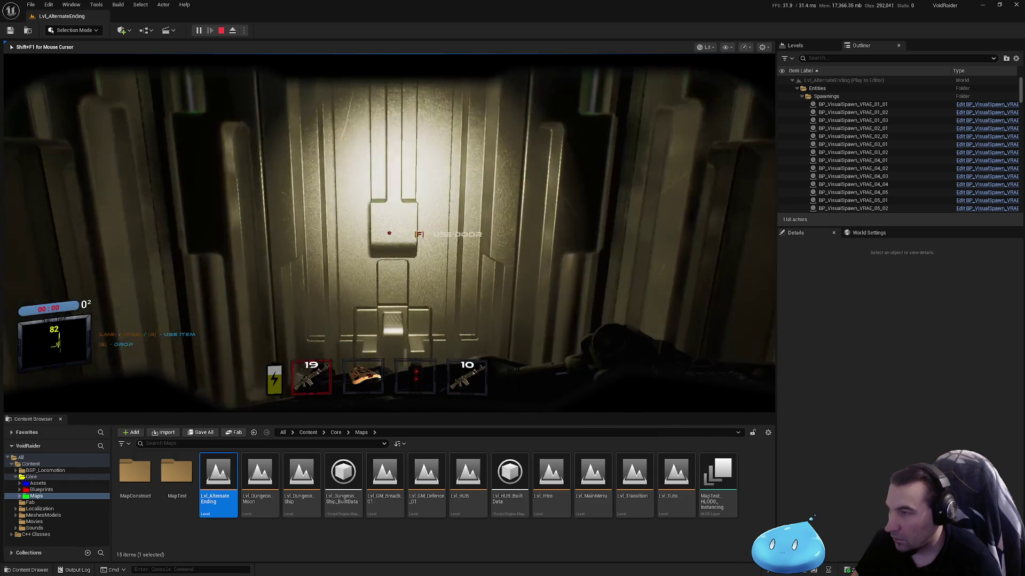
{"action": "key", "text": "w"}
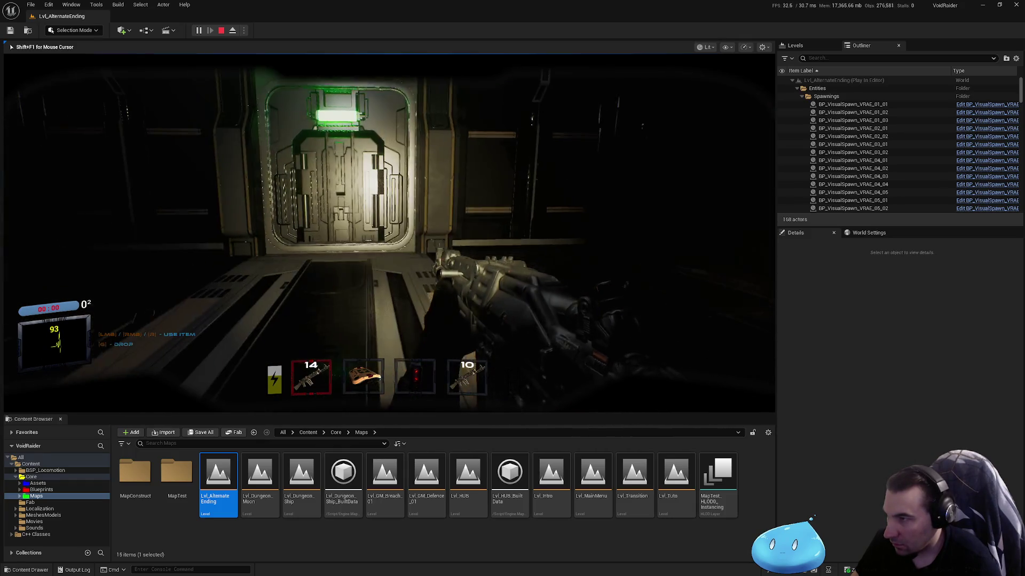
{"action": "key", "text": "f"}
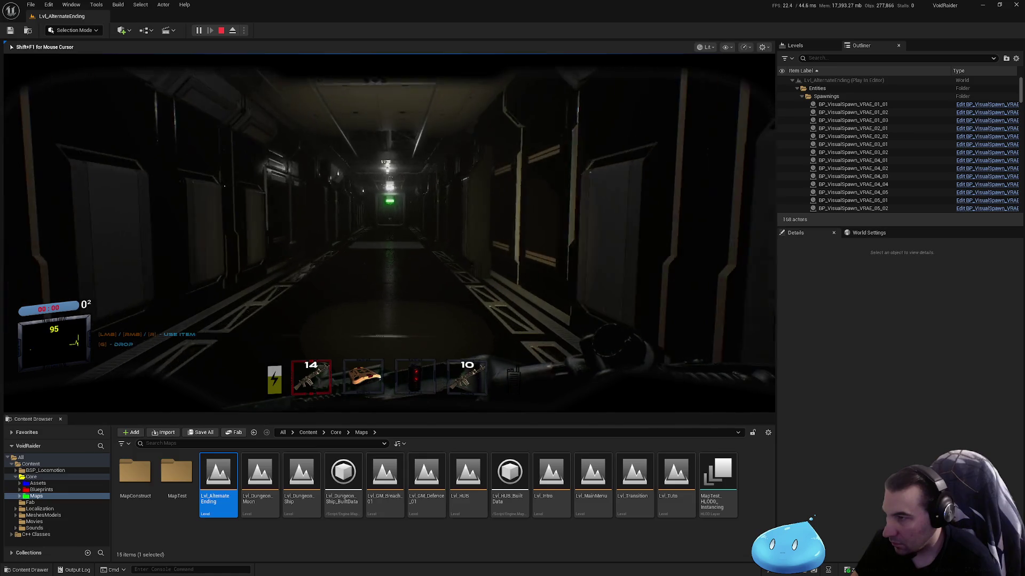
{"action": "left_click", "coordinate": [389, 234]}
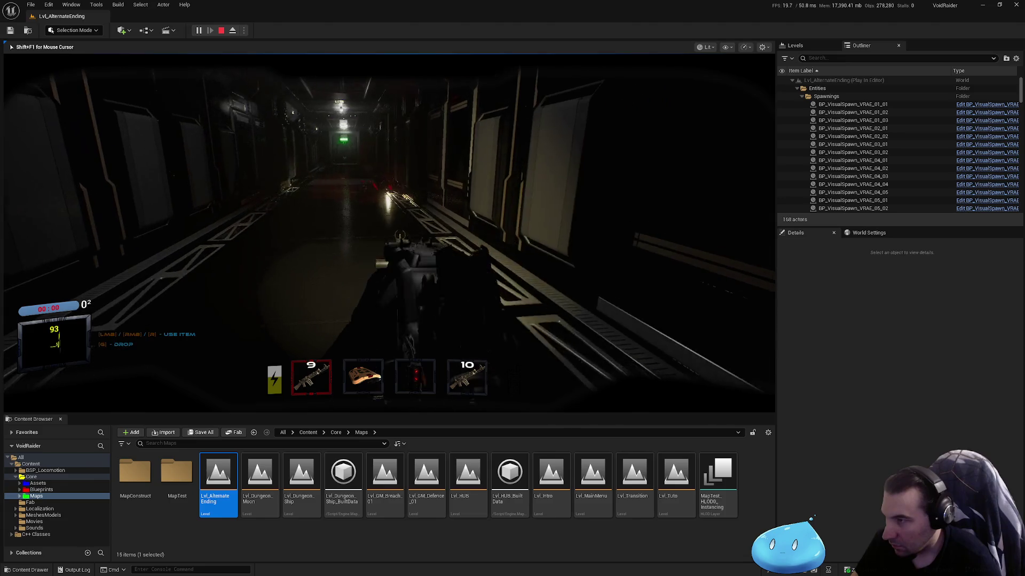
{"action": "left_click", "coordinate": [389, 234]}
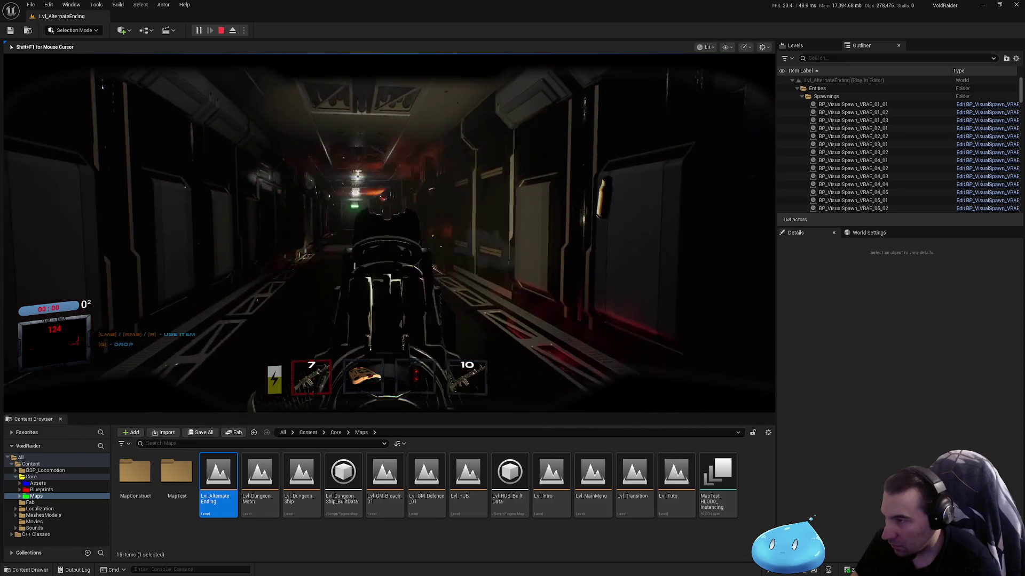
Re-equip the rifle, walk the corridor to the lit door, and eject to the free camera with F8.
{"action": "key", "text": "3"}
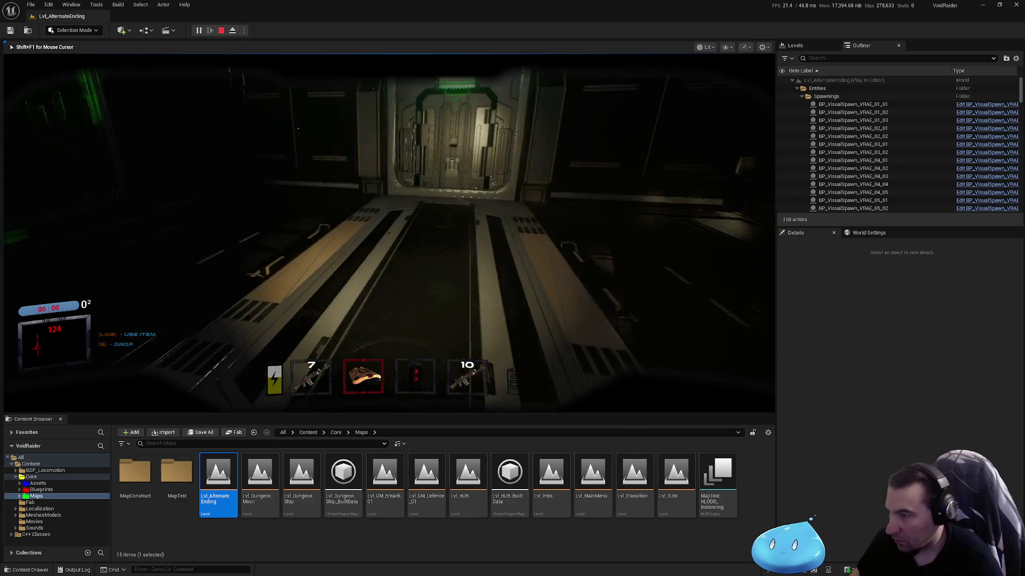
{"action": "key", "text": "2"}
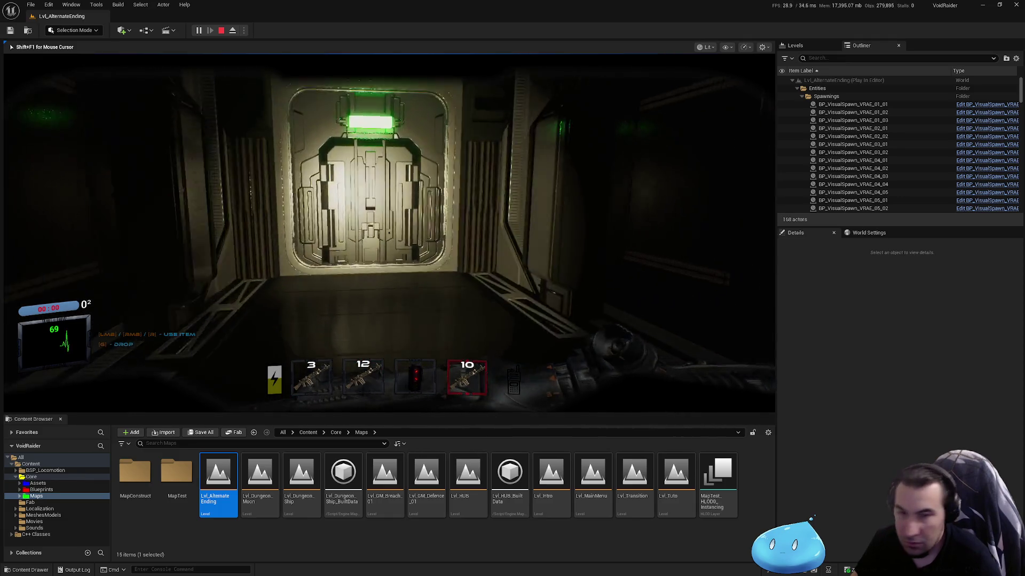
{"action": "key", "text": "w"}
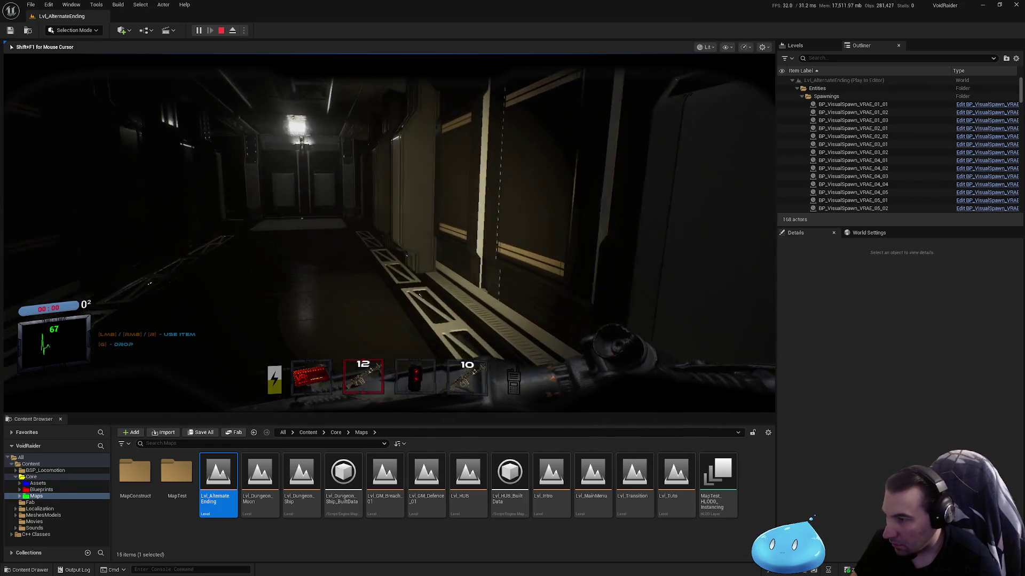
{"action": "key", "text": "5"}
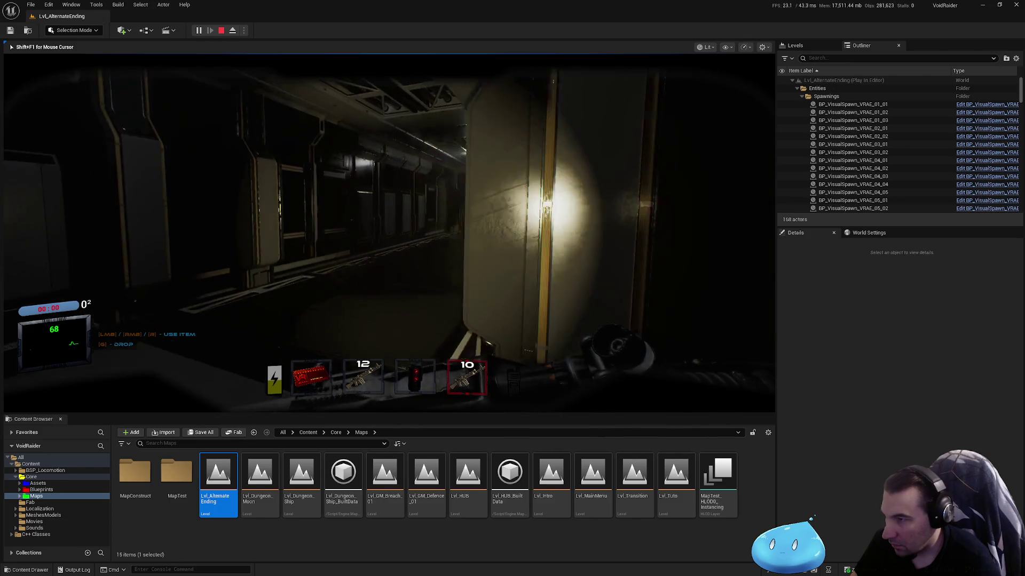
{"action": "key", "text": "w"}
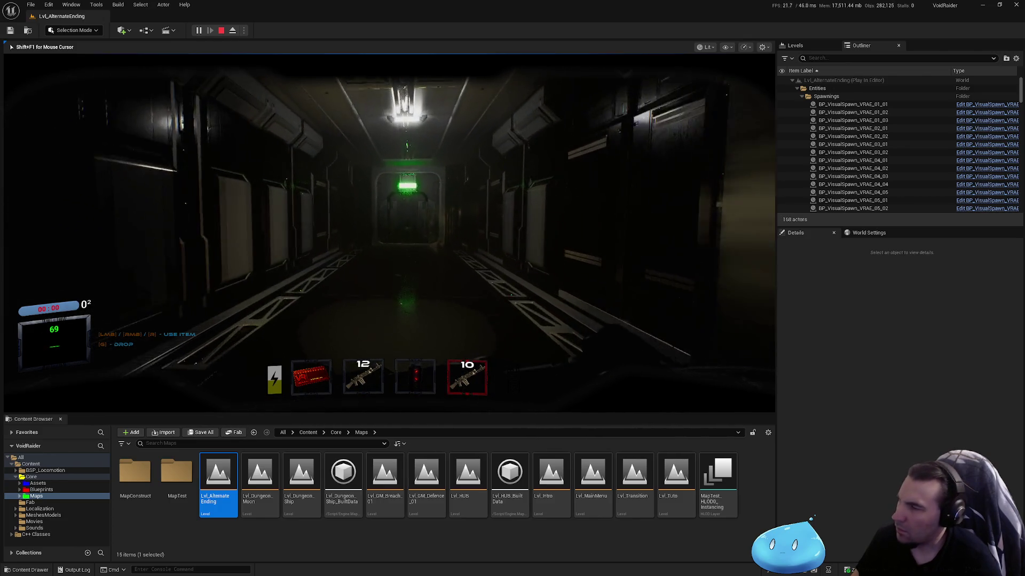
{"action": "key", "text": "w"}
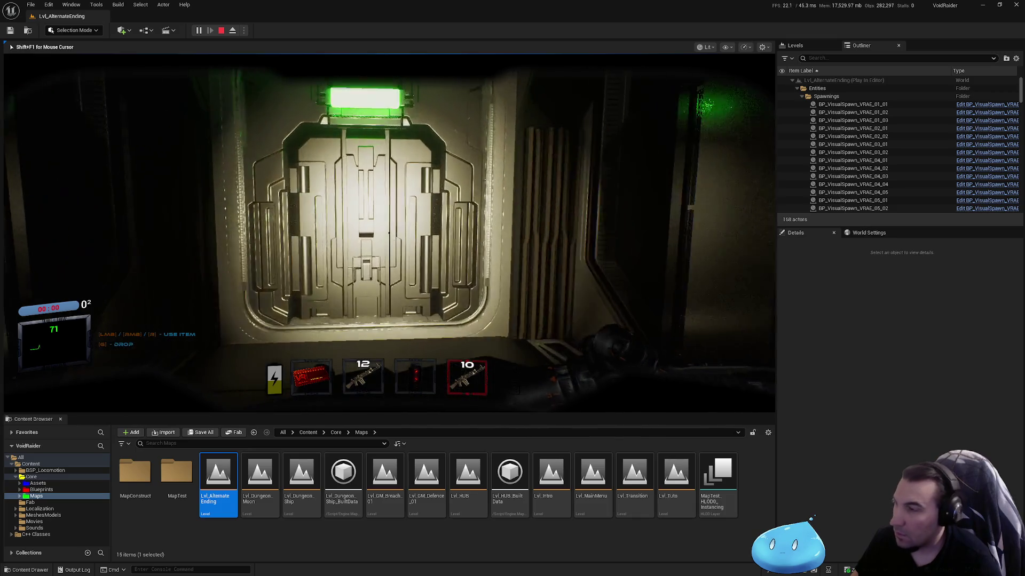
{"action": "mouse_move", "coordinate": [389, 233]}
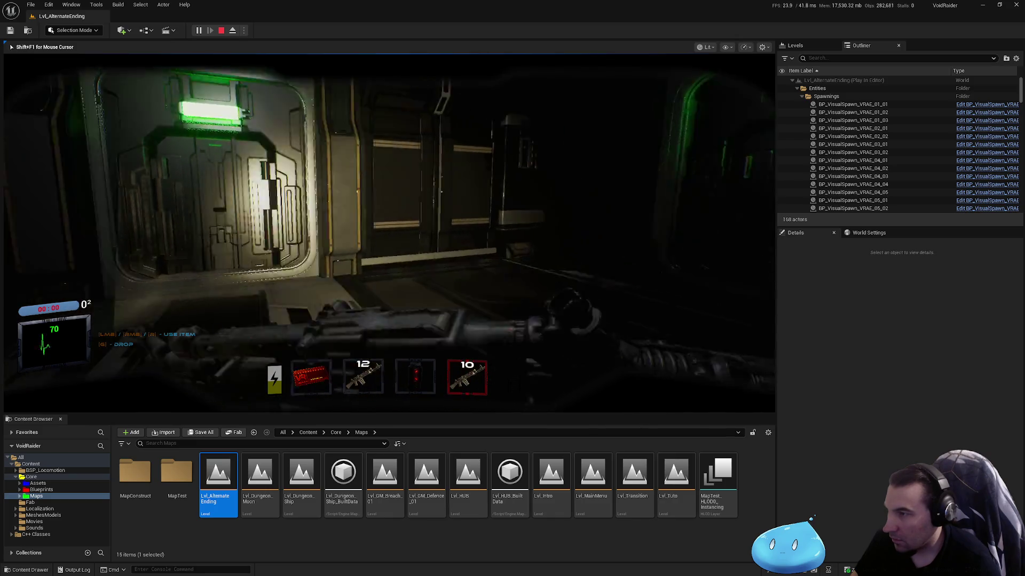
{"action": "key", "text": "w"}
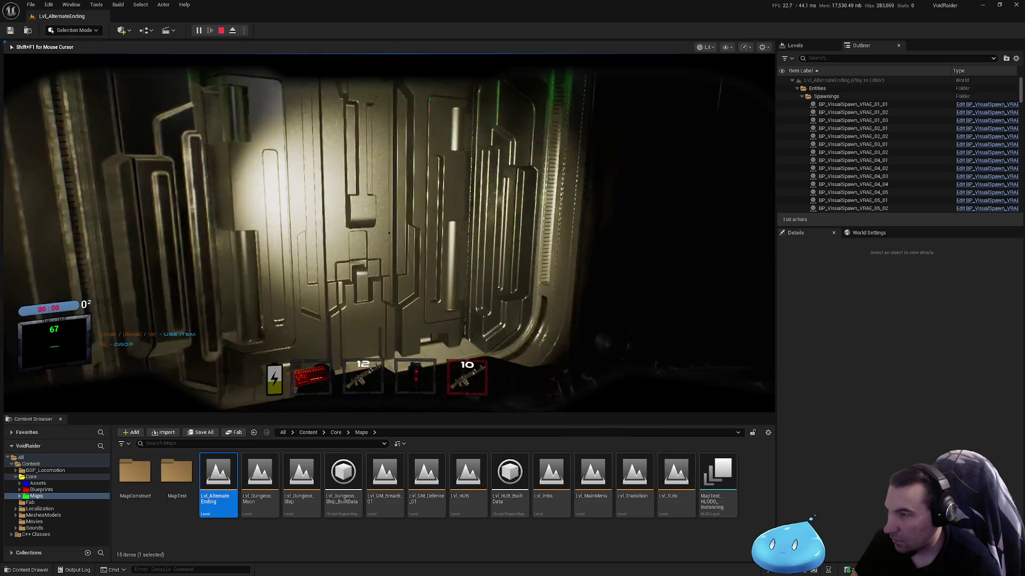
{"action": "key", "text": "F8"}
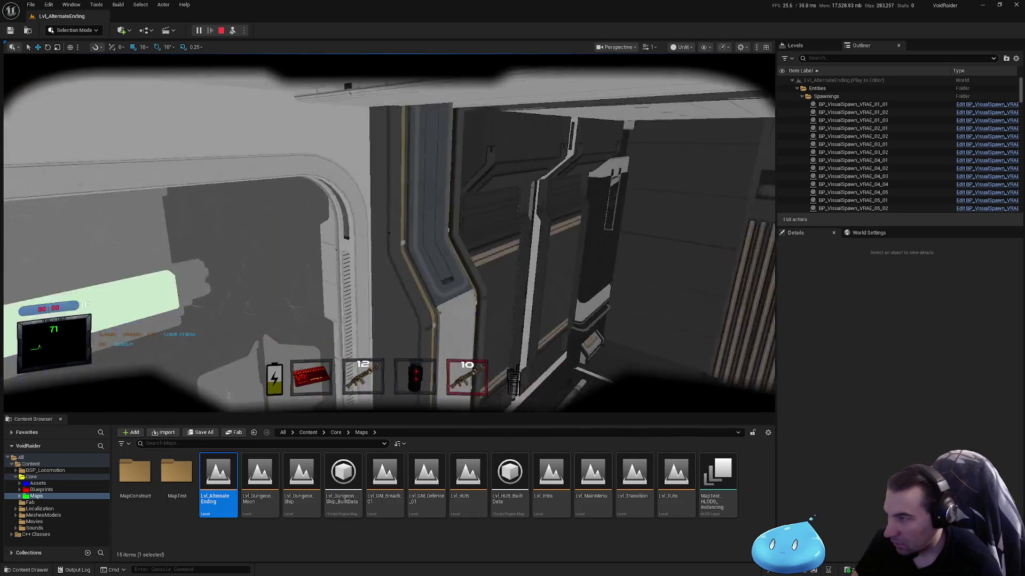
Stop play with Esc, pull the camera back from the station, and select LightmassImportanceVolume2.
{"action": "key", "text": "s"}
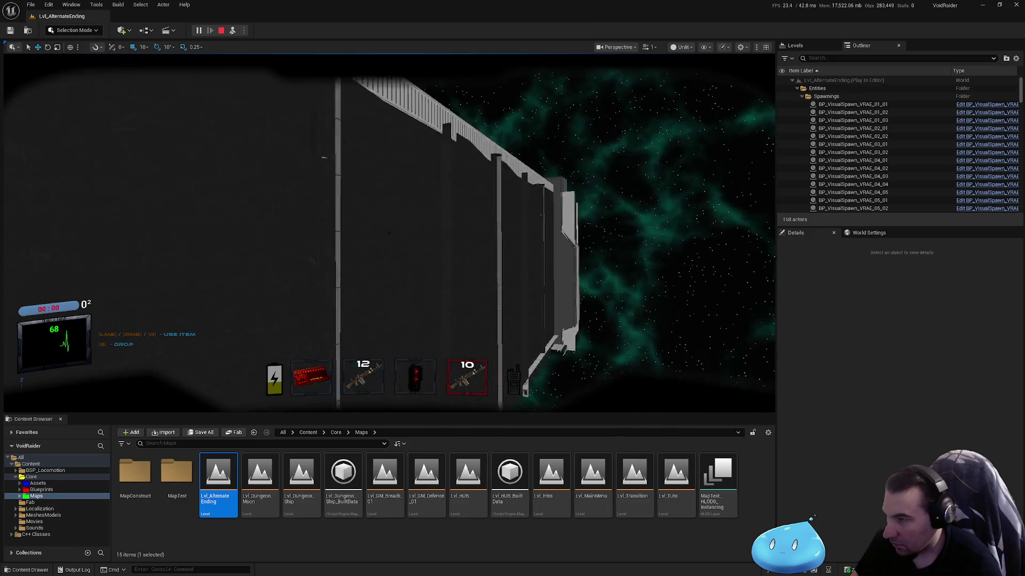
{"action": "key", "text": "w"}
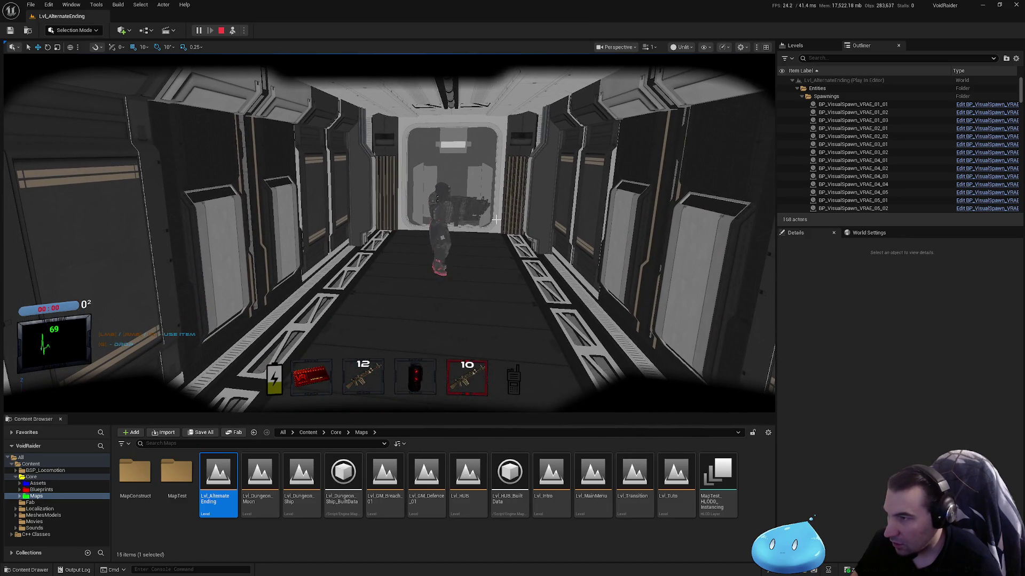
{"action": "key", "text": "Escape"}
{"action": "key", "text": "s"}
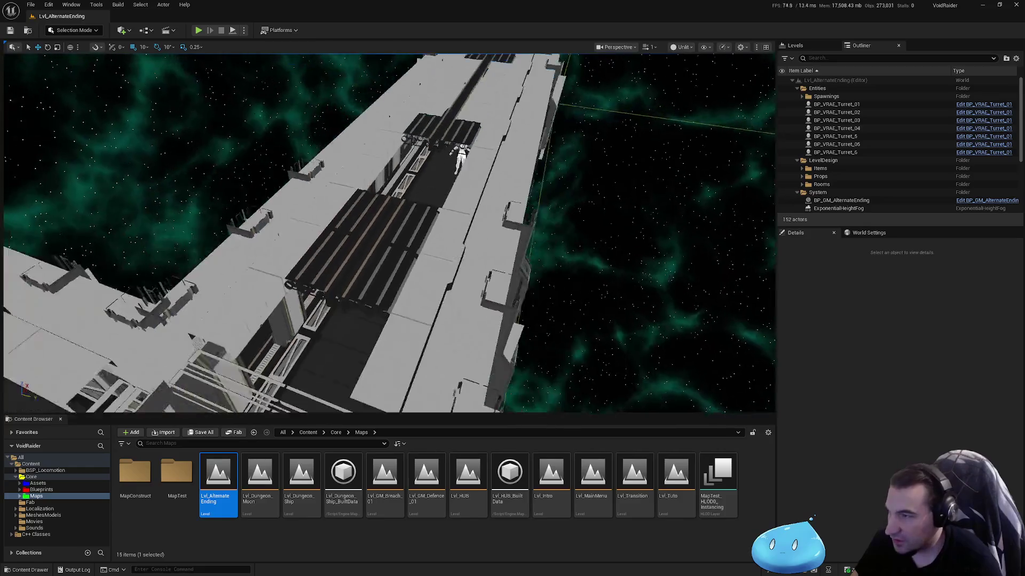
{"action": "key", "text": "s"}
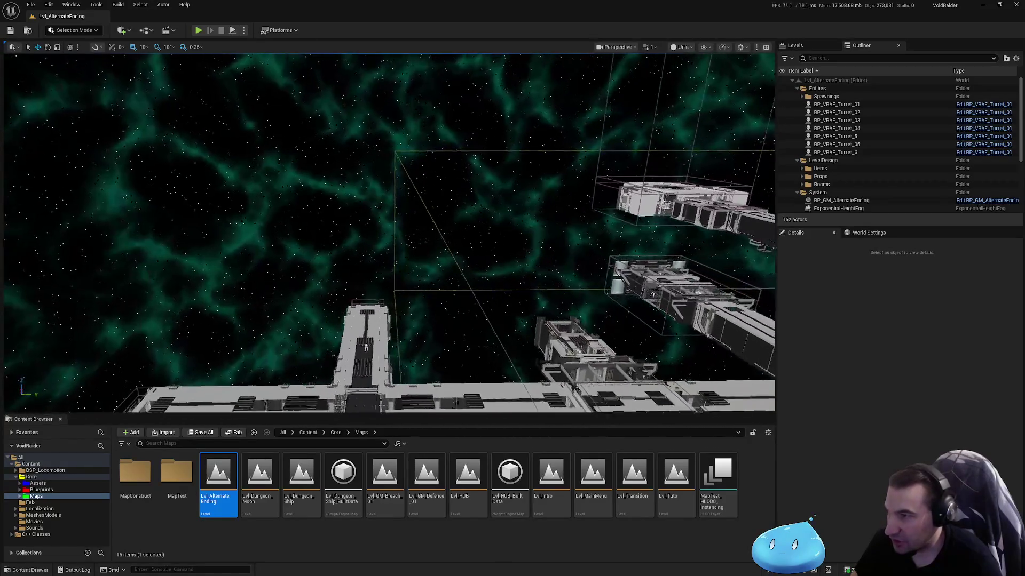
{"action": "key", "text": "s"}
{"action": "left_click", "coordinate": [396, 331]}
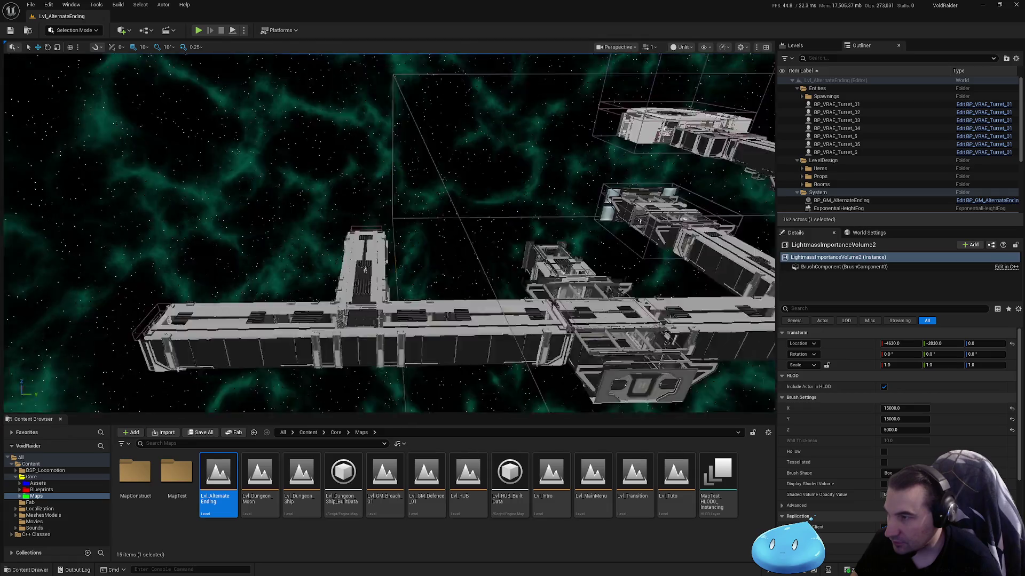
{"action": "key", "text": "s"}
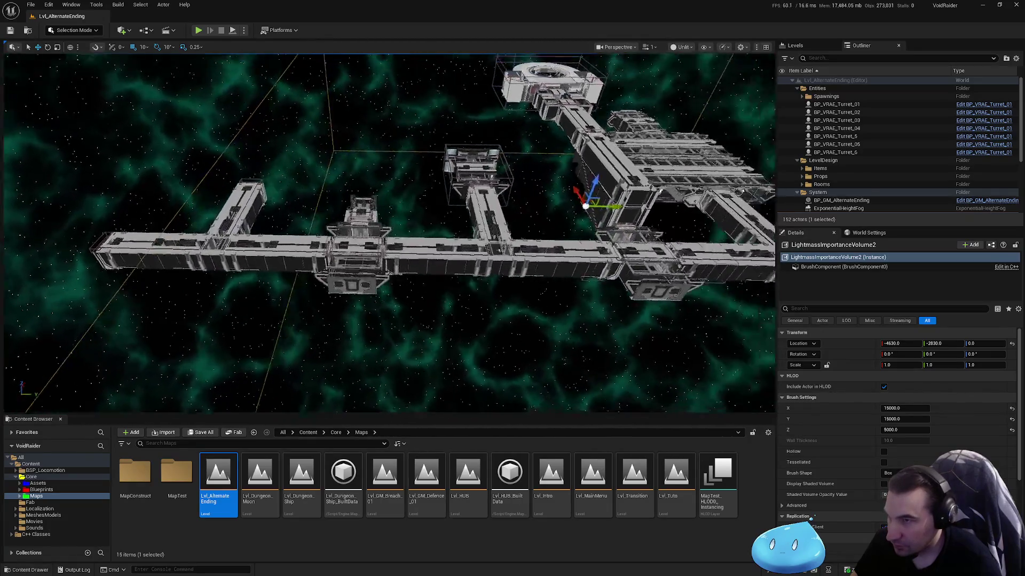
{"action": "key", "text": "s"}
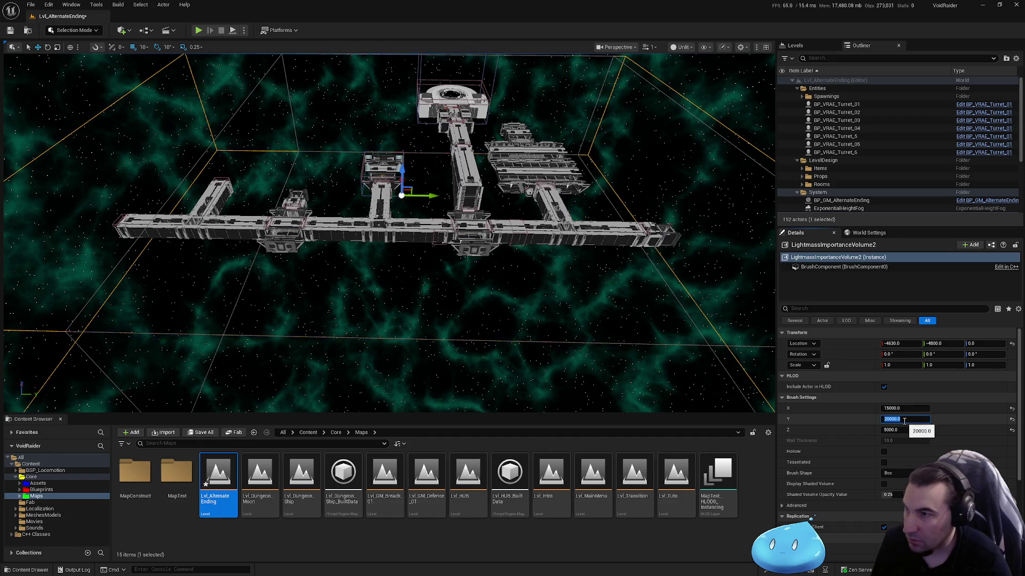
Try Y extents of 20000 and then 17500 on the lightmass volume's brush.
{"action": "key", "text": "Return"}
{"action": "left_click_drag", "start_coordinate": [544, 318], "coordinate": [737, 321]}
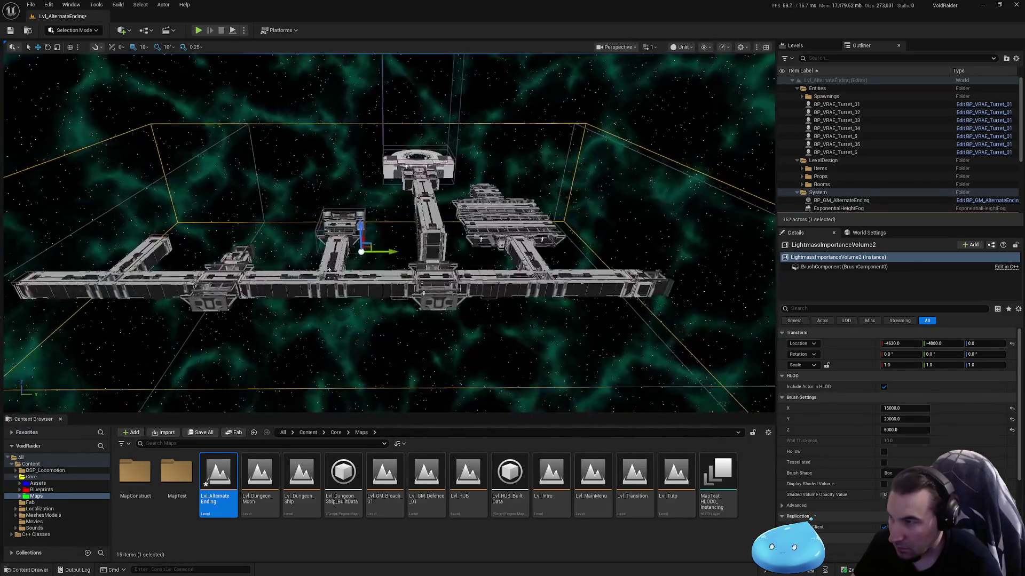
{"action": "left_click", "coordinate": [906, 420]}
{"action": "type", "text": "17500"}
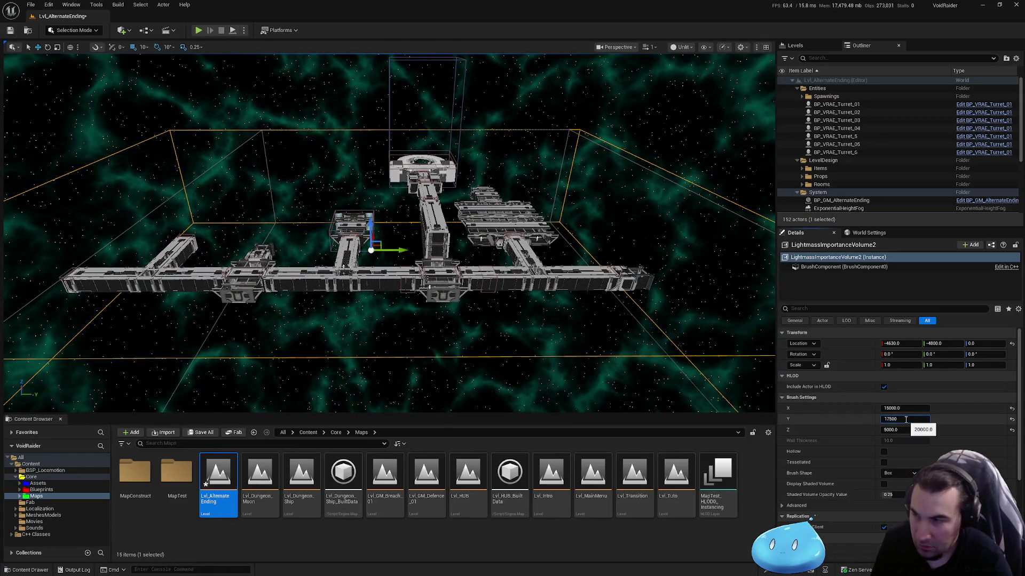
{"action": "key", "text": "Return"}
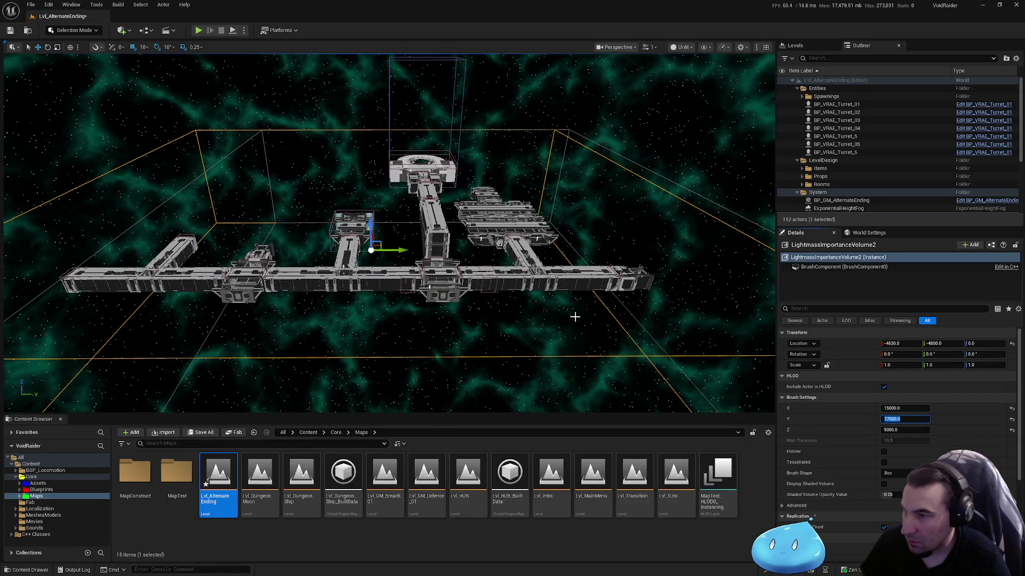
{"action": "left_click_drag", "start_coordinate": [572, 317], "coordinate": [699, 354]}
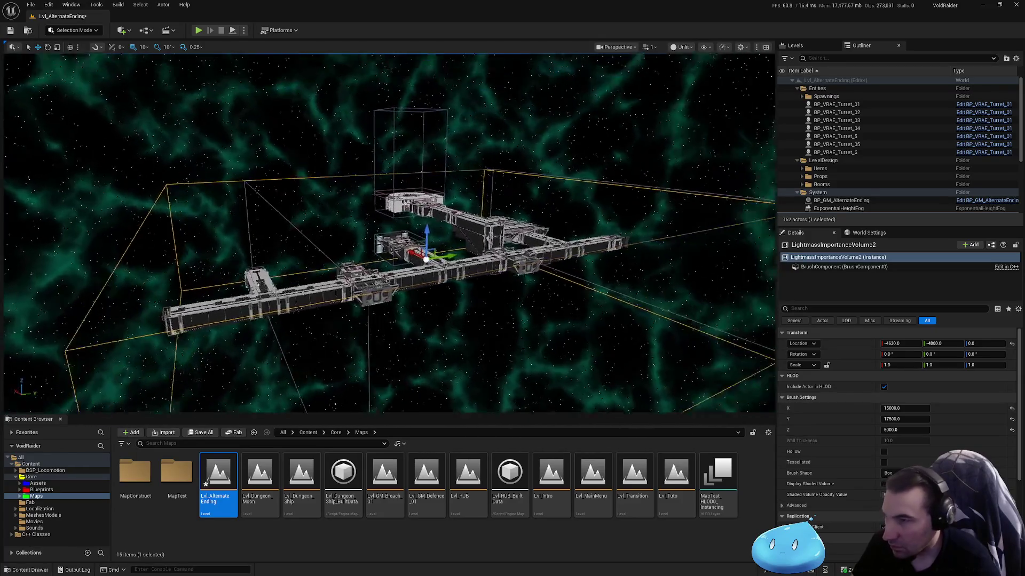
{"action": "key", "text": "d"}
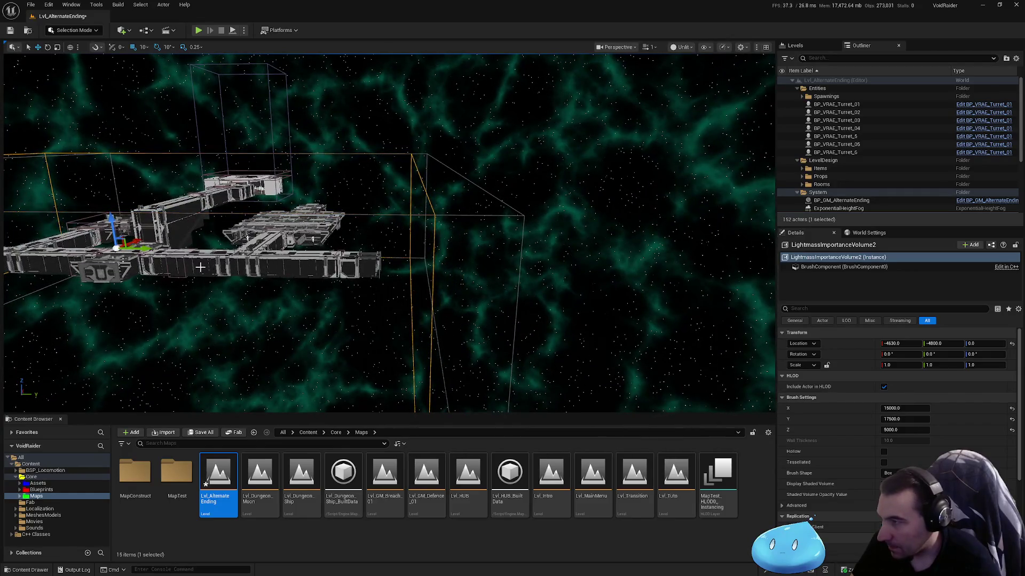
{"action": "left_click_drag", "start_coordinate": [147, 249], "coordinate": [141, 250]}
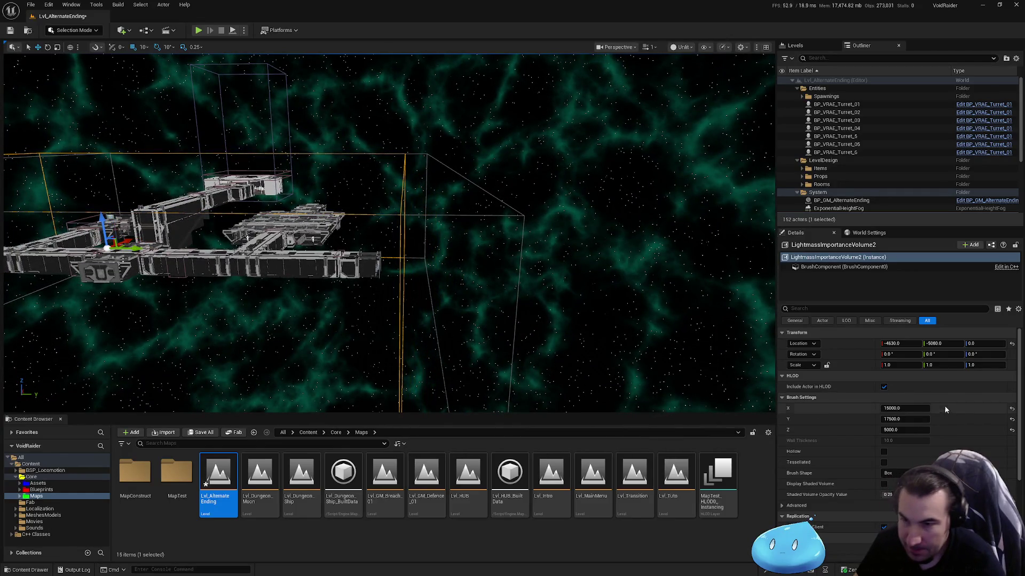
Settle the brush Y extent at 17000 and drag the volume along Y to -4960.
{"action": "left_click", "coordinate": [904, 419]}
{"action": "type", "text": "16000"}
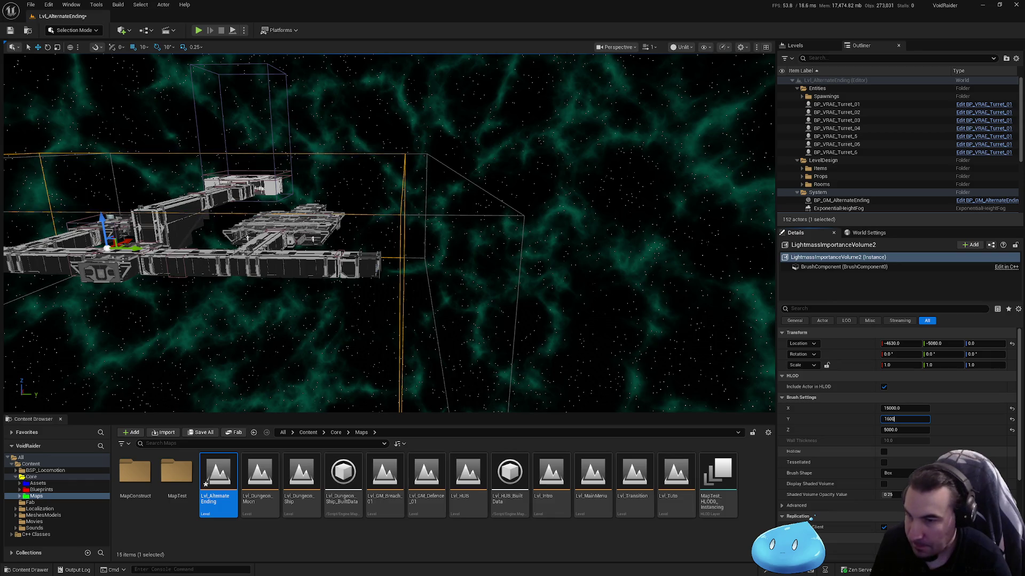
{"action": "key", "text": "Return"}
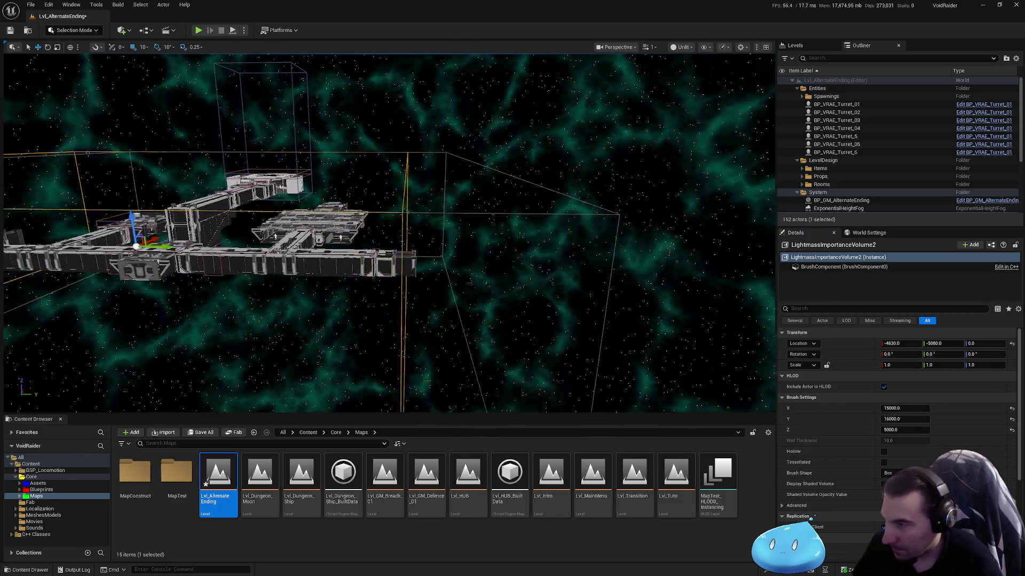
{"action": "mouse_move", "coordinate": [149, 246]}
{"action": "left_mouse_down"}
{"action": "mouse_move", "coordinate": [248, 246]}
{"action": "mouse_move", "coordinate": [566, 287]}
{"action": "left_mouse_up"}
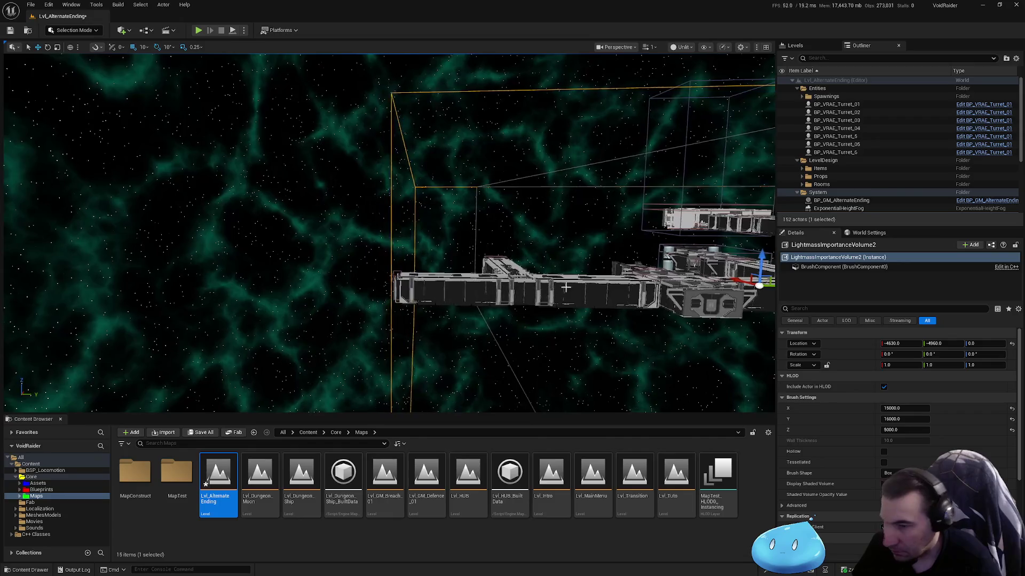
{"action": "left_click", "coordinate": [904, 419]}
{"action": "type", "text": "1700"}
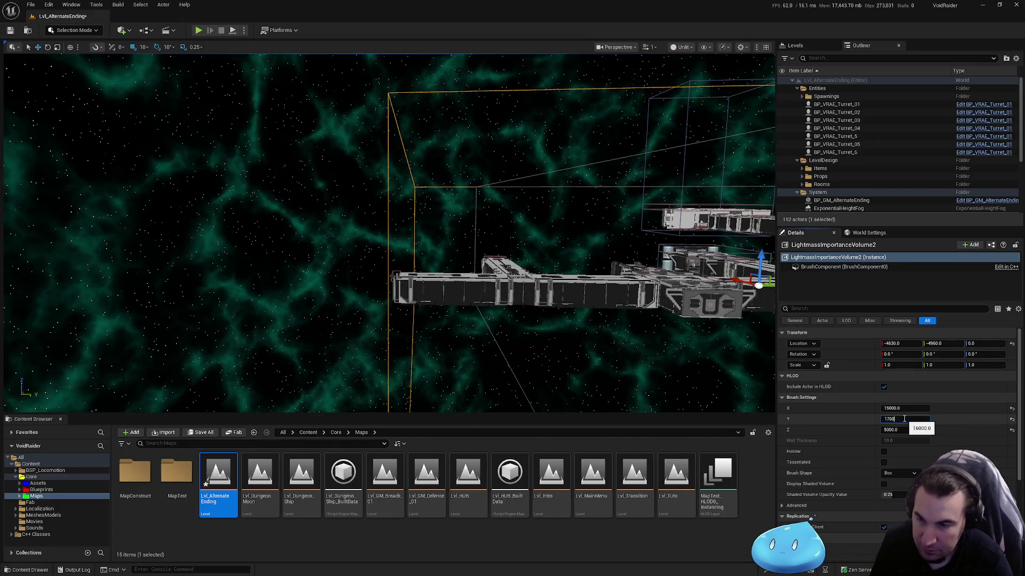
{"action": "type", "text": "0"}
{"action": "key", "text": "Return"}
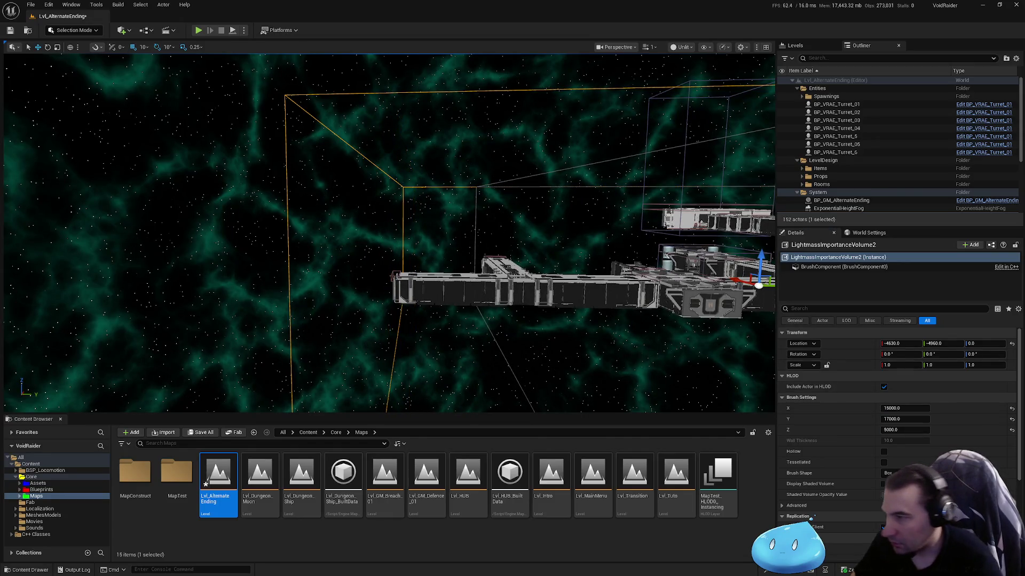
{"action": "mouse_move", "coordinate": [388, 235]}
{"action": "left_mouse_down"}
{"action": "mouse_move", "coordinate": [518, 237]}
{"action": "mouse_move", "coordinate": [301, 220]}
{"action": "mouse_move", "coordinate": [384, 198]}
{"action": "mouse_move", "coordinate": [454, 212]}
{"action": "left_mouse_up"}
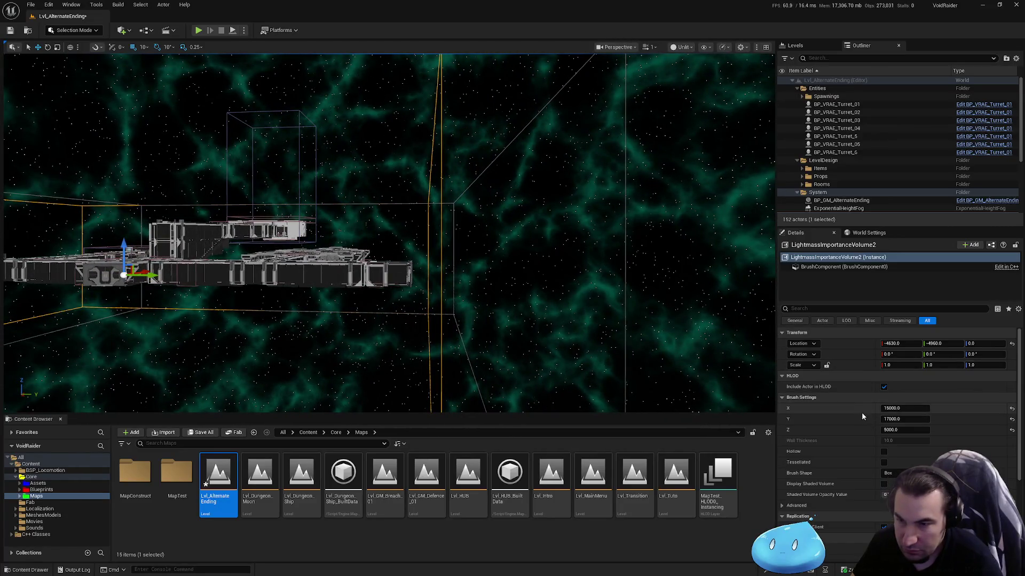
{"action": "right_click", "coordinate": [868, 349]}
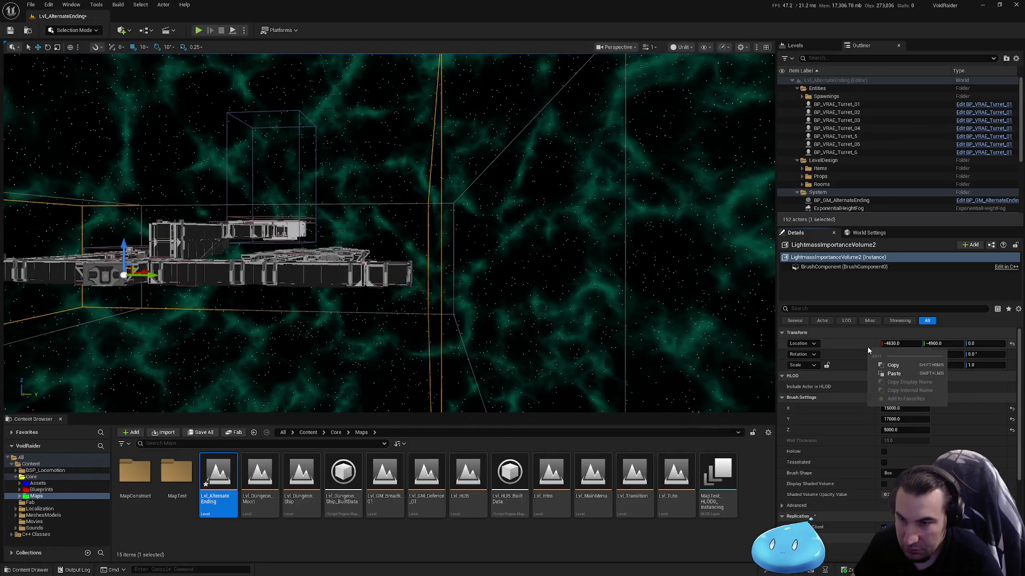
Copy the lightmass volume's location onto the NavMeshBoundsVolume, putting it at Y -4960.
{"action": "left_click", "coordinate": [890, 364]}
{"action": "left_click", "coordinate": [624, 236]}
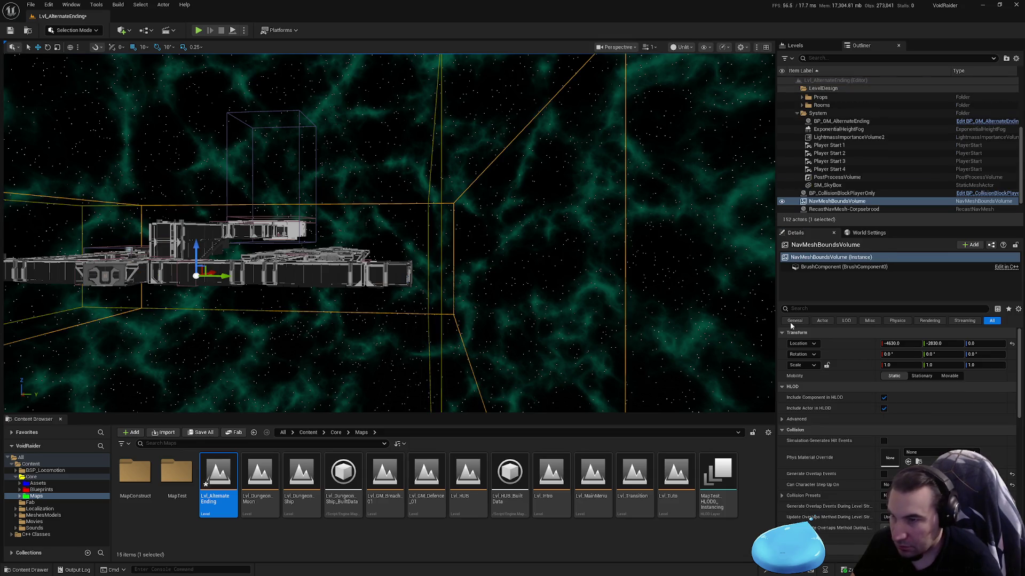
{"action": "right_click", "coordinate": [863, 341]}
{"action": "left_click", "coordinate": [907, 368]}
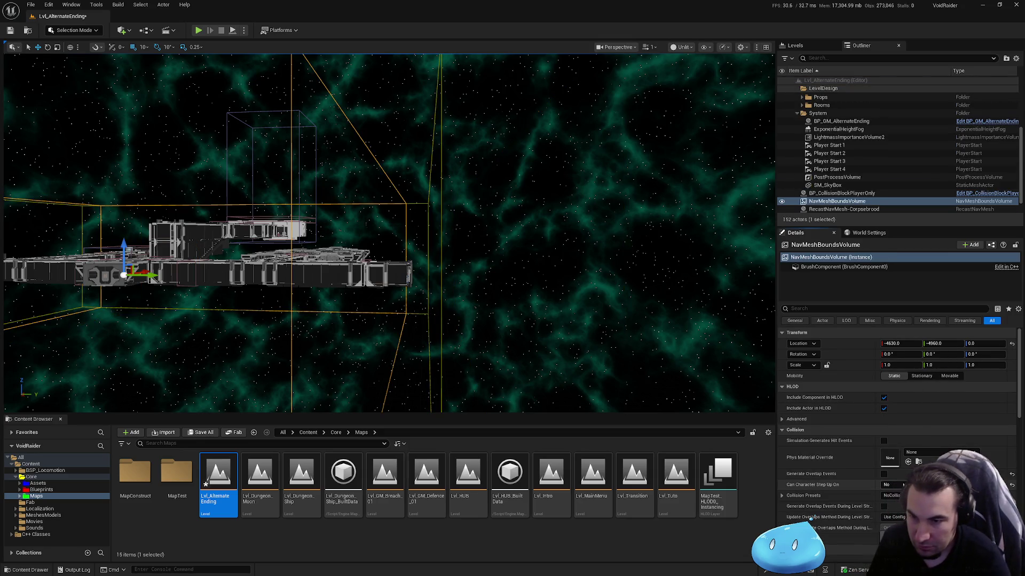
{"action": "scroll", "coordinate": [914, 412], "scroll_direction": "down", "scroll_amount": 3}
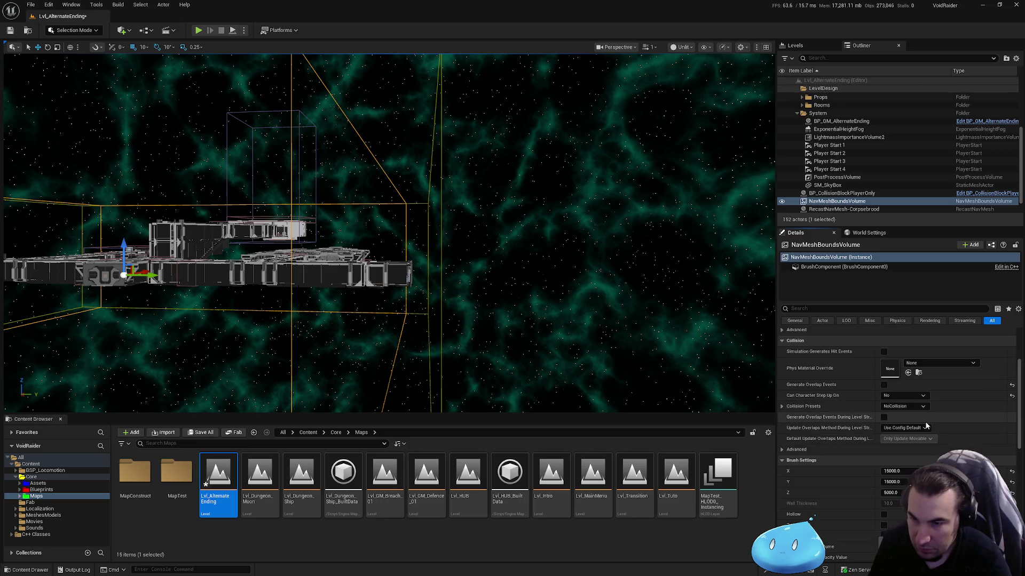
Give the NavMeshBoundsVolume a Y size of 17000 and save Lvl_AlternateEnding.
{"action": "left_click", "coordinate": [892, 482]}
{"action": "type", "text": "17000"}
{"action": "key", "text": "Return"}
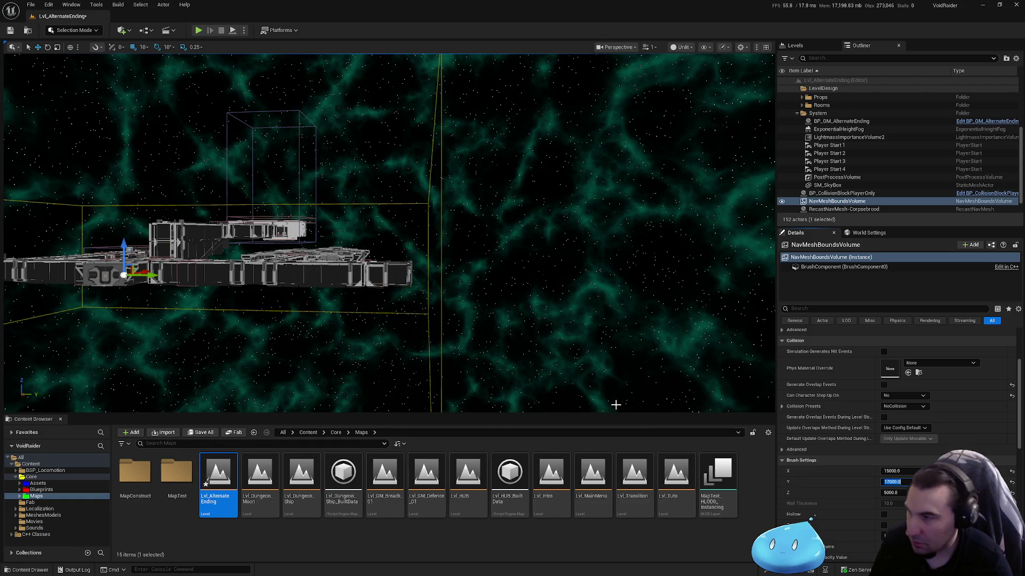
{"action": "key", "text": "ctrl+shift+s"}
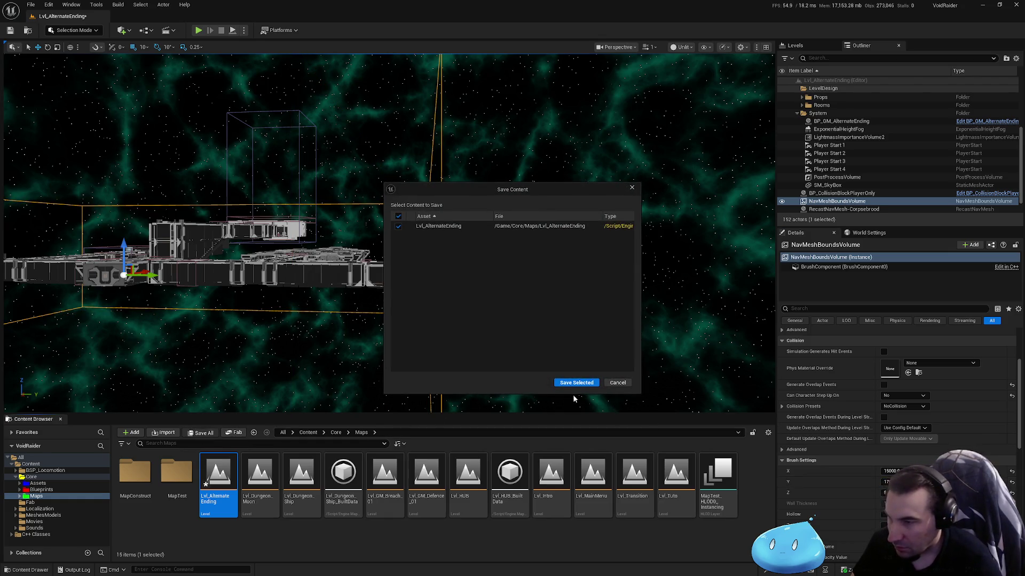
{"action": "left_click", "coordinate": [576, 383]}
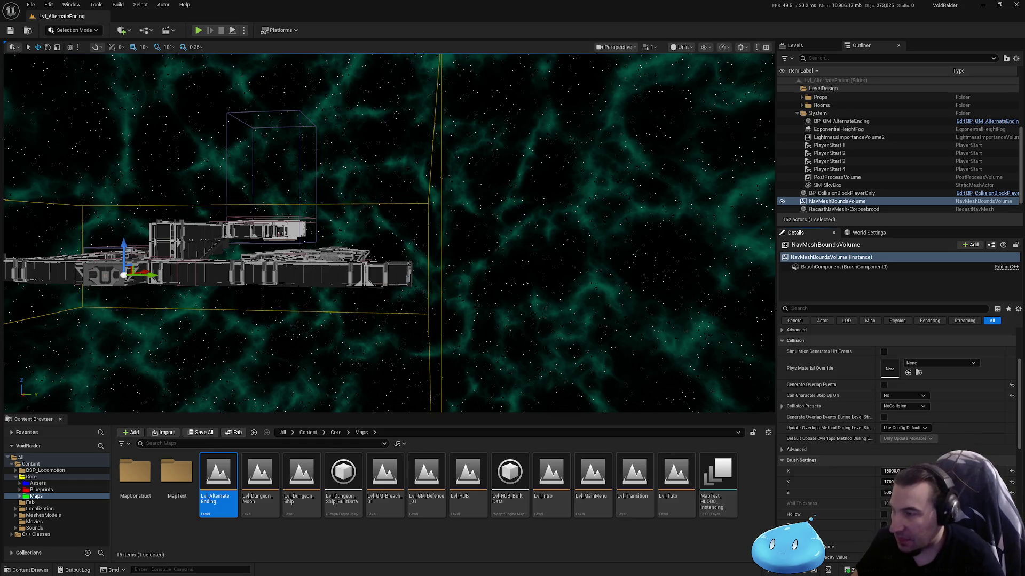
Fly the viewport in for a close look inside the station.
{"action": "left_click_drag", "start_coordinate": [390, 234], "coordinate": [336, 227]}
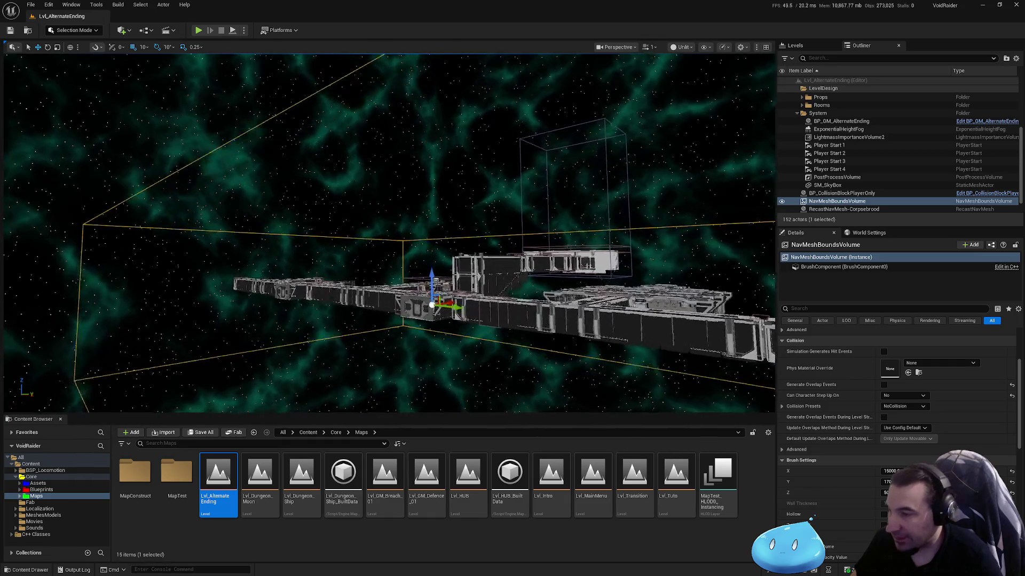
{"action": "mouse_move", "coordinate": [628, 251]}
{"action": "left_mouse_down"}
{"action": "mouse_move", "coordinate": [628, 210]}
{"action": "mouse_move", "coordinate": [440, 362]}
{"action": "mouse_move", "coordinate": [423, 255]}
{"action": "left_mouse_up"}
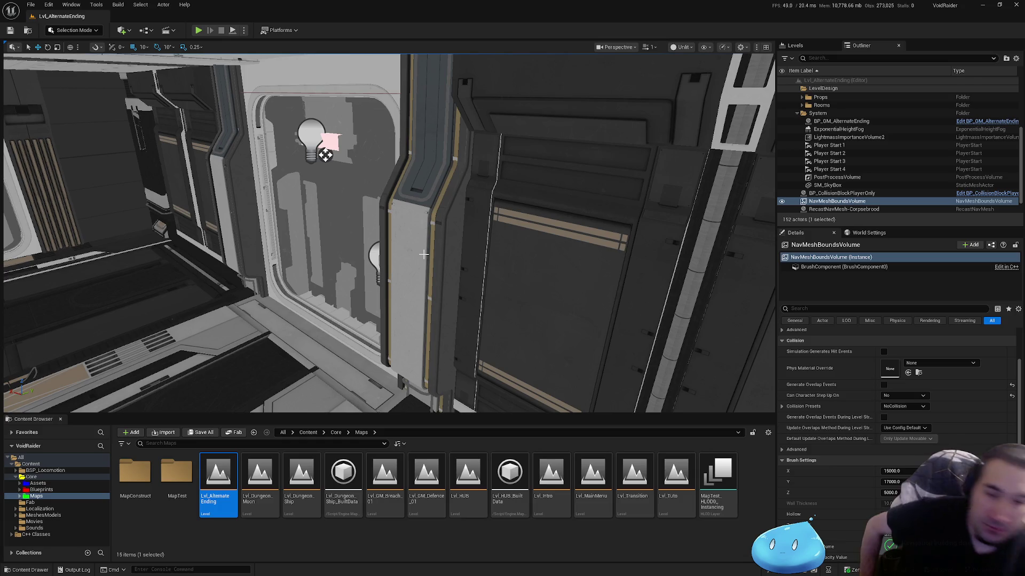
{"action": "key", "text": "super"}
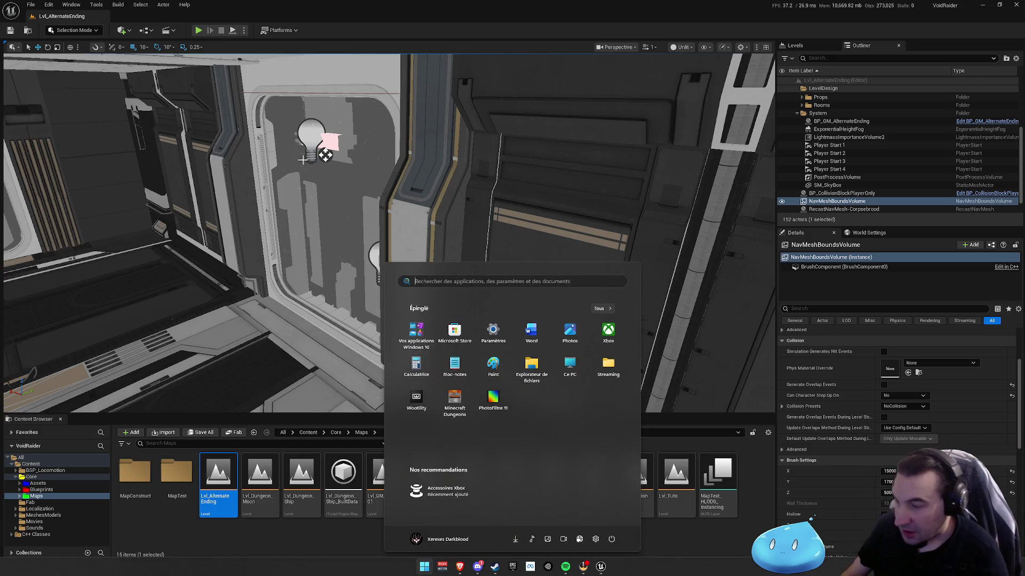
{"action": "key", "text": "Escape"}
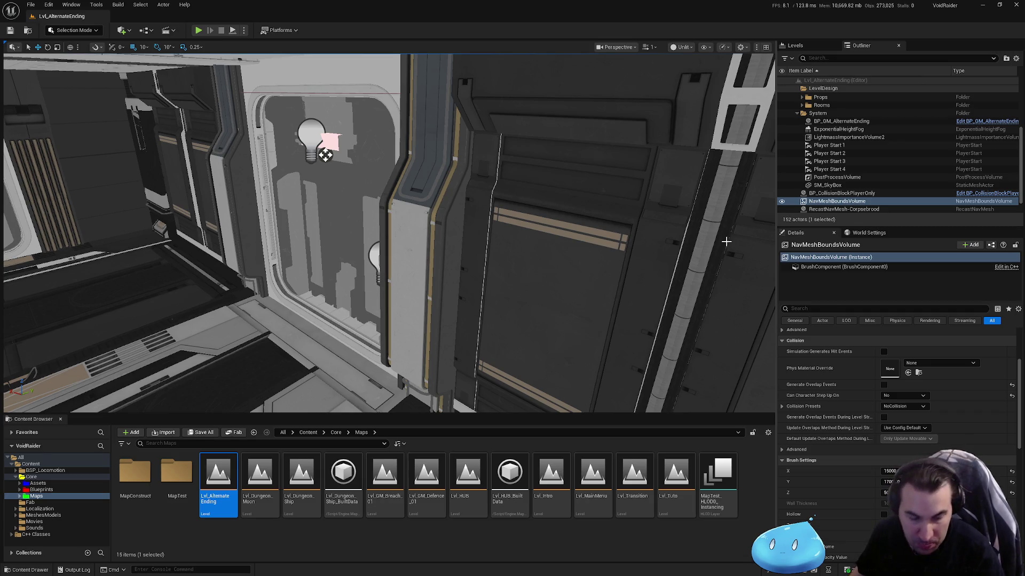
Leave the editor and switch to the Steam library from the taskbar.
{"action": "key", "text": "super"}
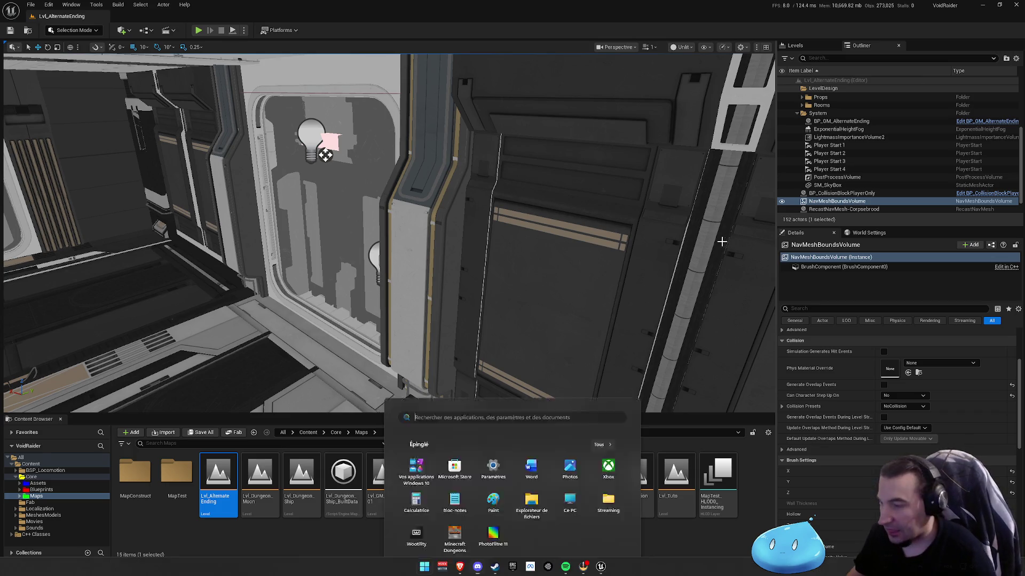
{"action": "mouse_move", "coordinate": [473, 570]}
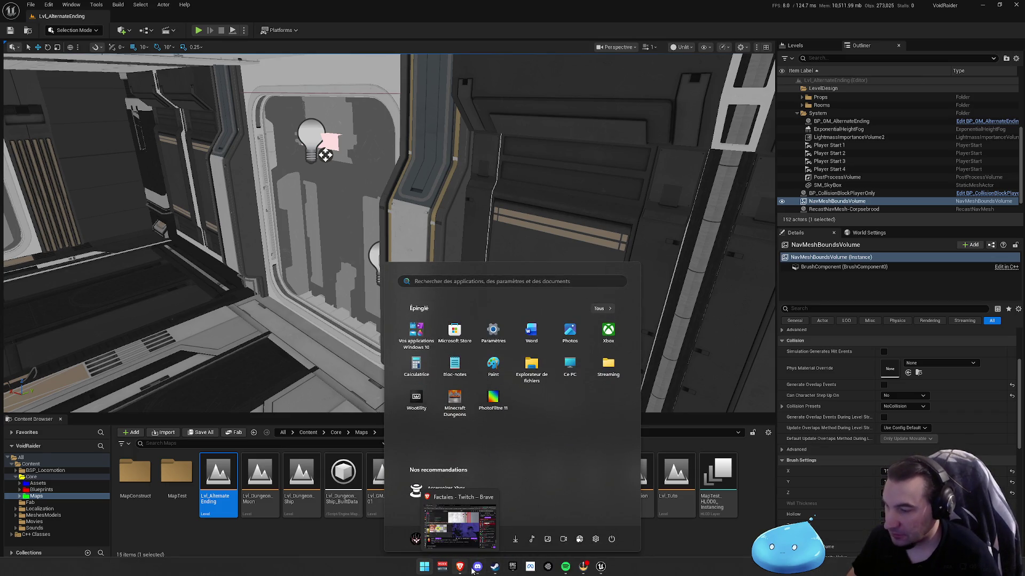
{"action": "key", "text": "super"}
{"action": "key", "text": "super"}
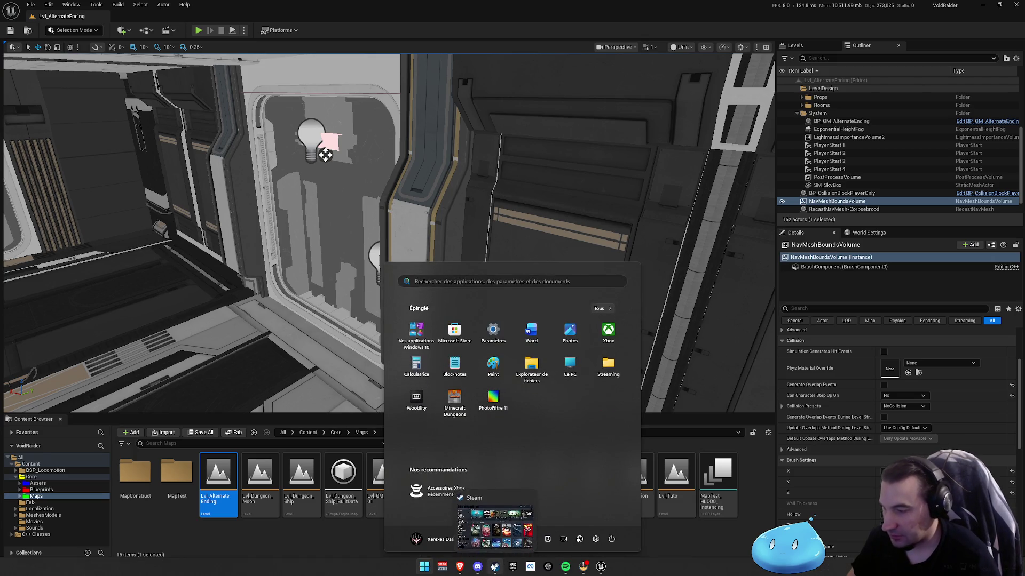
{"action": "key", "text": "super"}
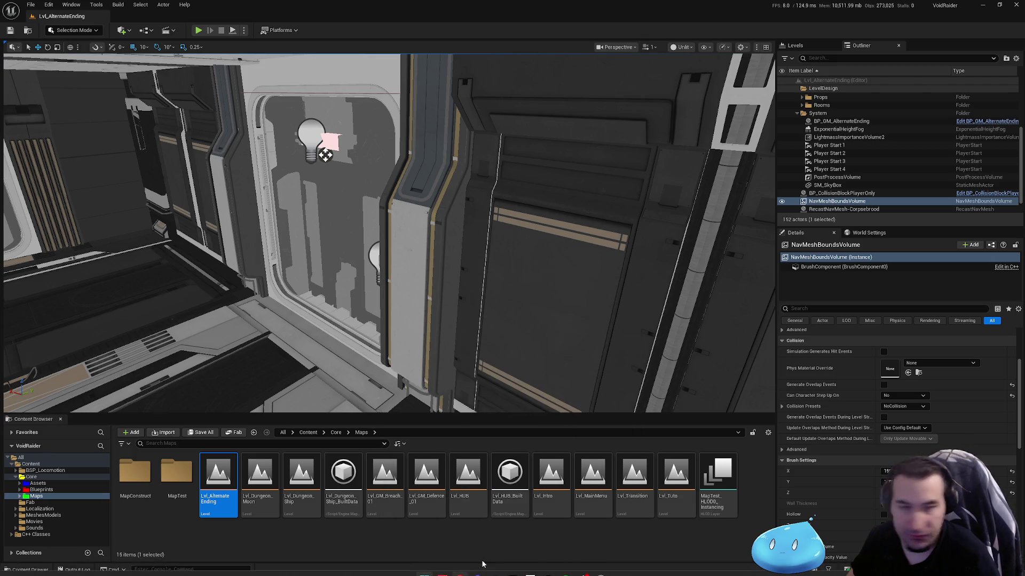
{"action": "key", "text": "super"}
{"action": "left_click", "coordinate": [494, 568]}
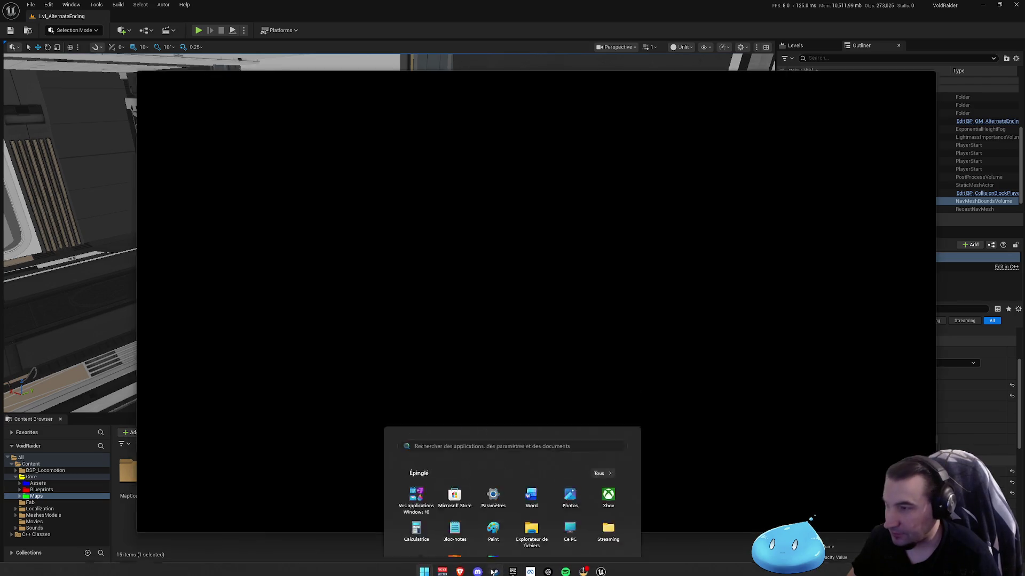
Select Void Raider in the Steam library and open its store page.
{"action": "scroll", "coordinate": [208, 360], "scroll_direction": "down", "scroll_amount": 3}
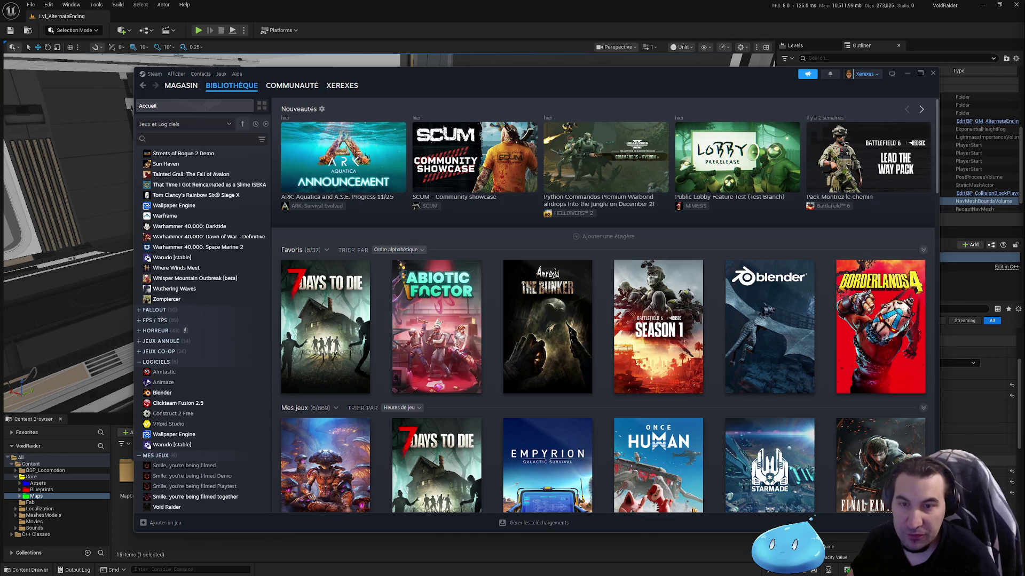
{"action": "key", "text": "super"}
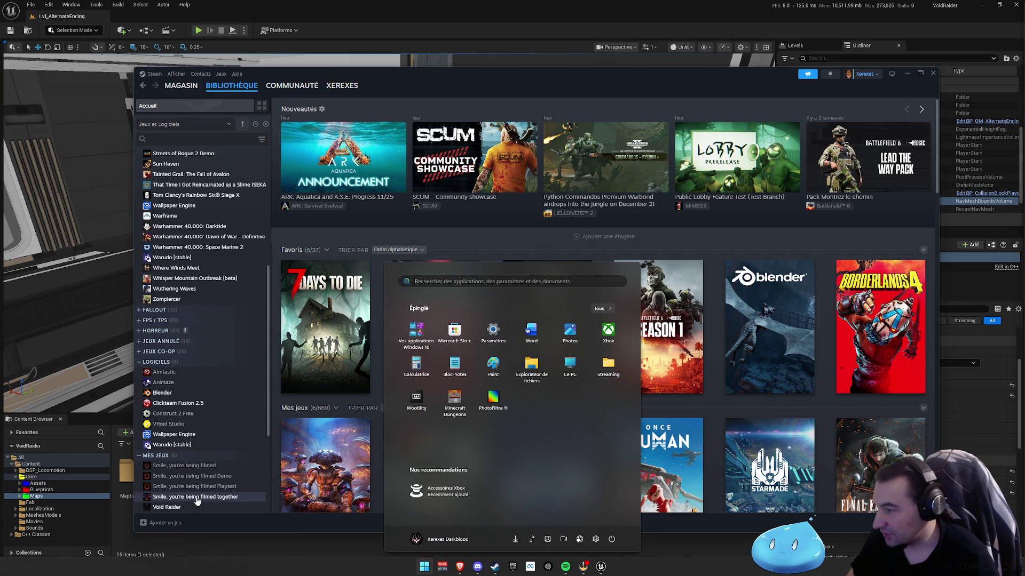
{"action": "left_click", "coordinate": [192, 508]}
{"action": "left_click", "coordinate": [308, 264]}
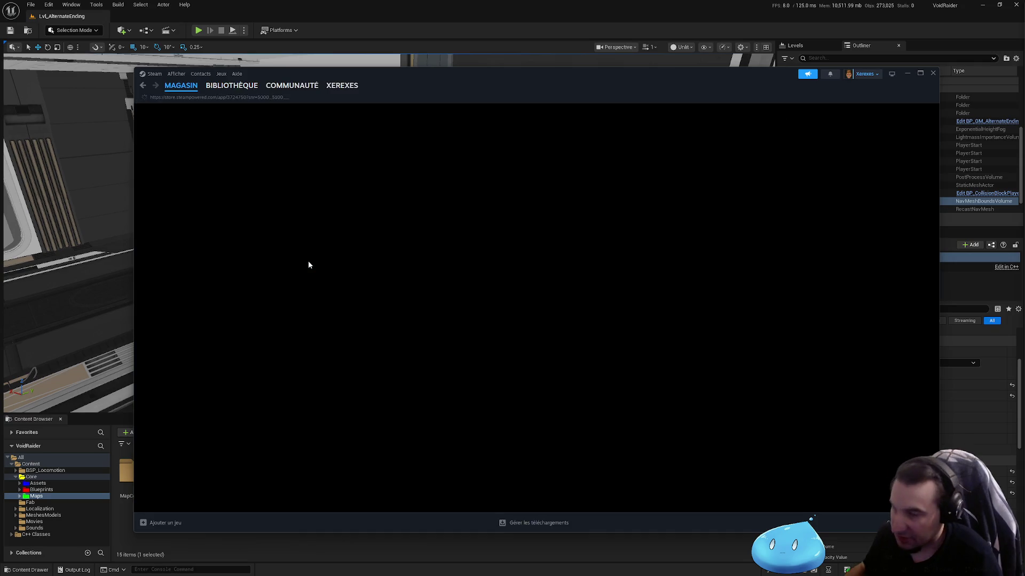
Scroll through the À propos de ce jeu section covering classes, game modes and generated levels.
{"action": "scroll", "coordinate": [441, 336], "scroll_direction": "down", "scroll_amount": 10}
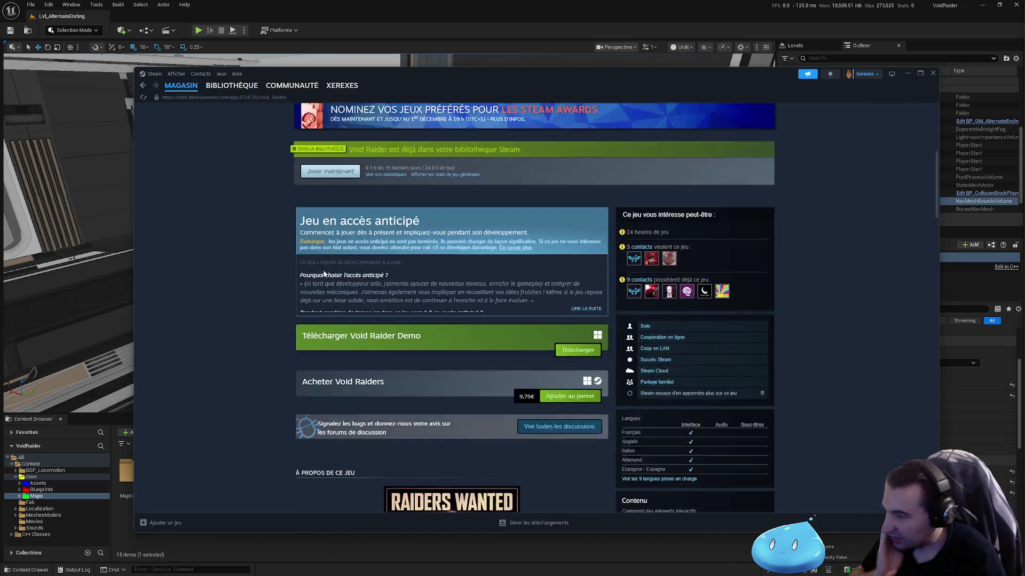
{"action": "scroll", "coordinate": [441, 336], "scroll_direction": "down", "scroll_amount": 5}
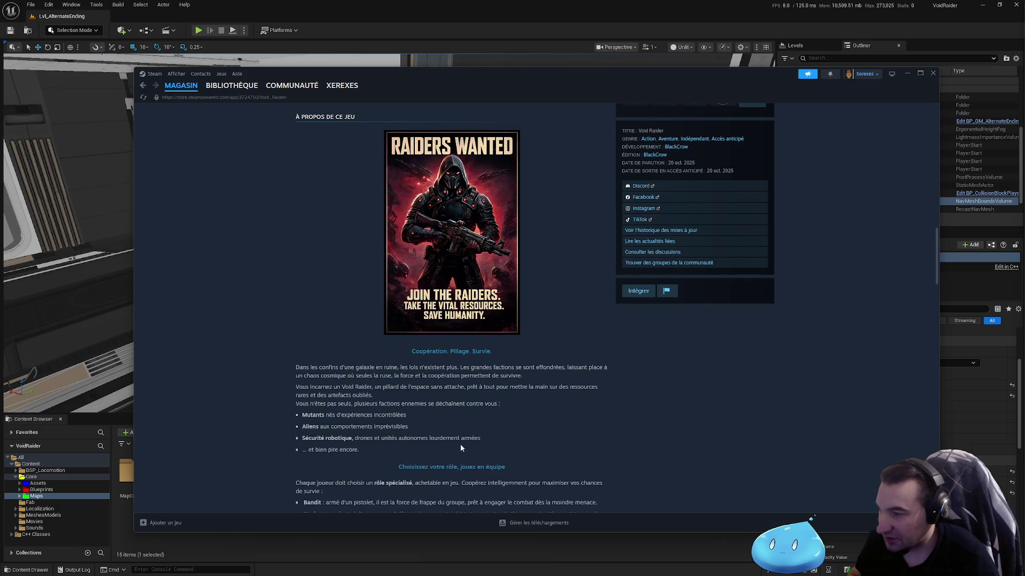
{"action": "scroll", "coordinate": [552, 363], "scroll_direction": "down", "scroll_amount": 10}
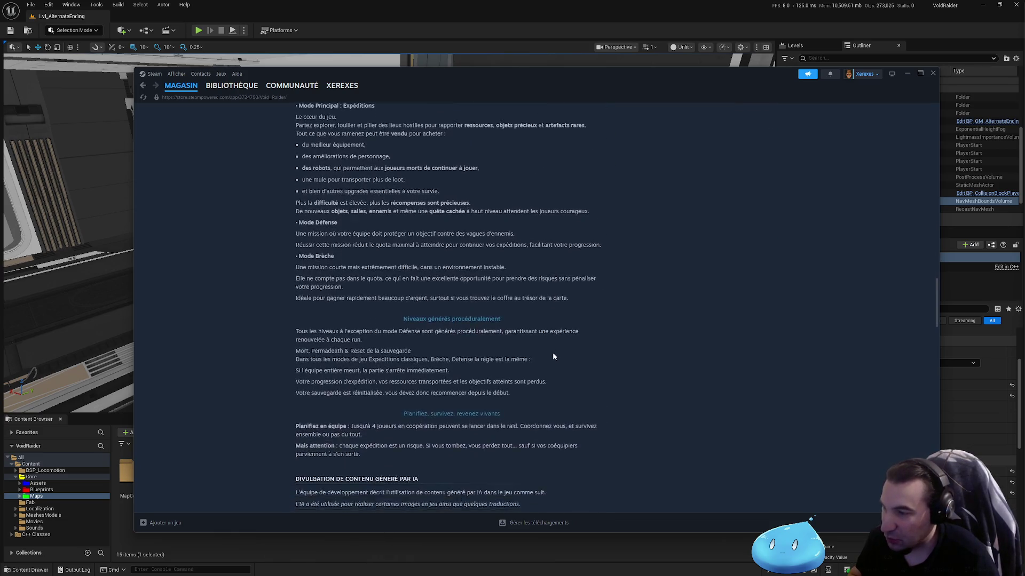
{"action": "scroll", "coordinate": [568, 361], "scroll_direction": "up", "scroll_amount": 8}
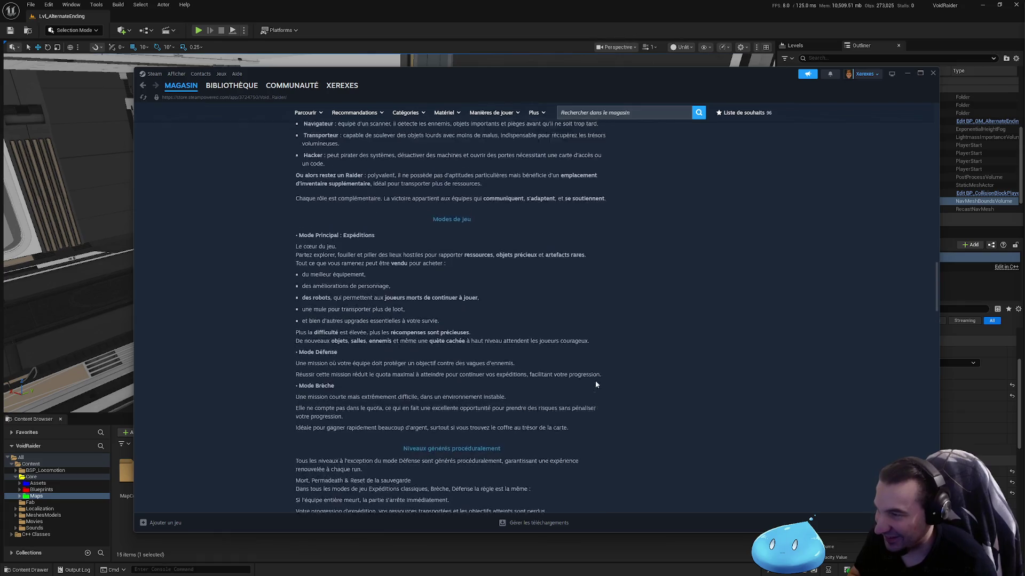
{"action": "scroll", "coordinate": [595, 380], "scroll_direction": "up", "scroll_amount": 3}
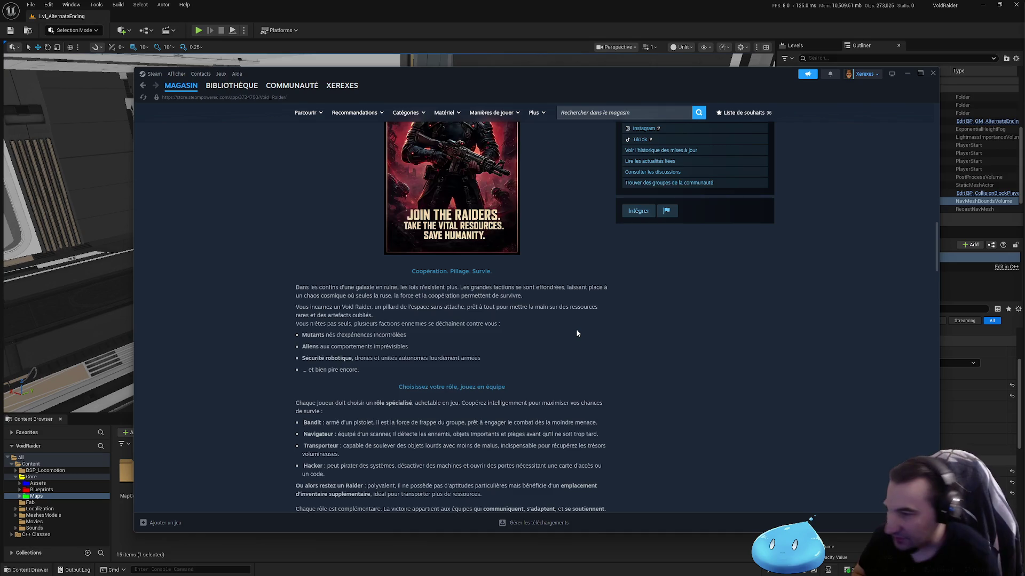
{"action": "scroll", "coordinate": [576, 334], "scroll_direction": "down", "scroll_amount": 2}
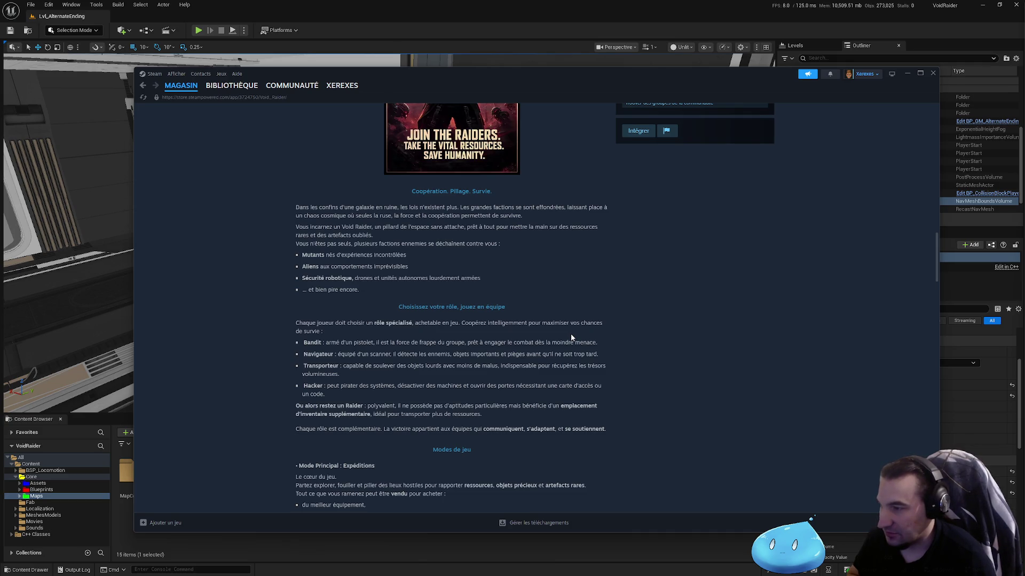
{"action": "scroll", "coordinate": [571, 337], "scroll_direction": "down", "scroll_amount": 2}
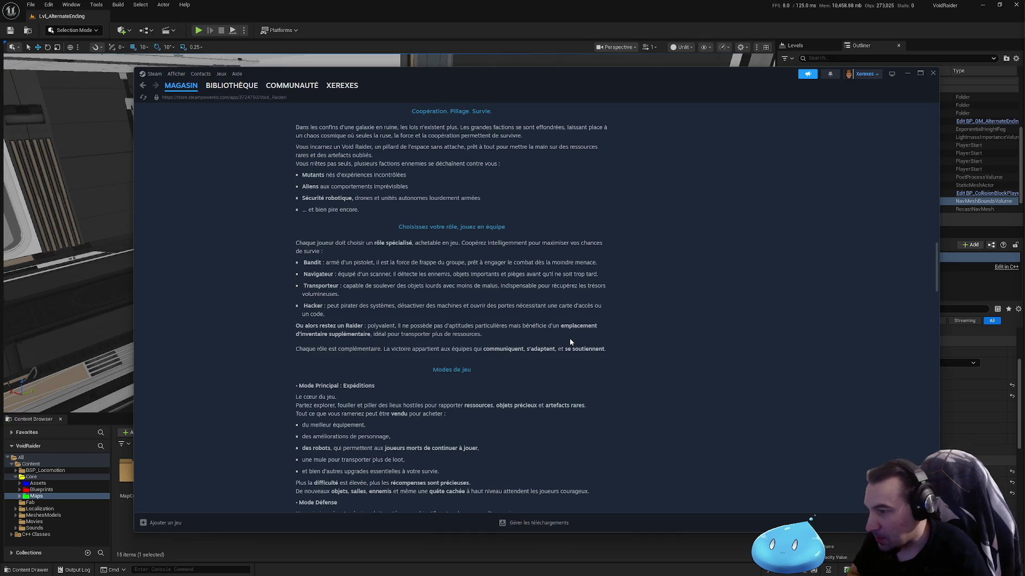
{"action": "scroll", "coordinate": [569, 338], "scroll_direction": "down", "scroll_amount": 3}
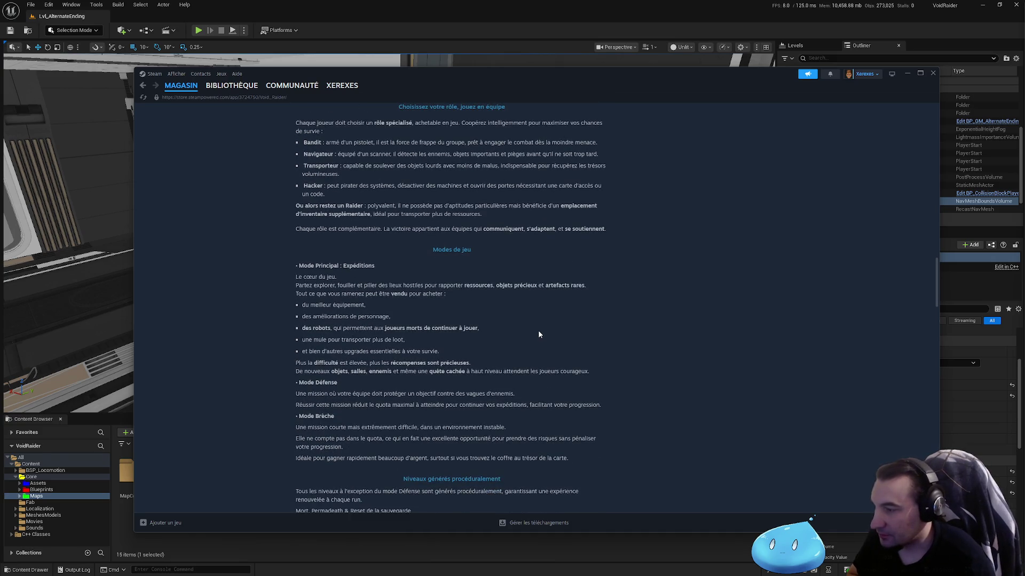
{"action": "scroll", "coordinate": [530, 366], "scroll_direction": "down", "scroll_amount": 1}
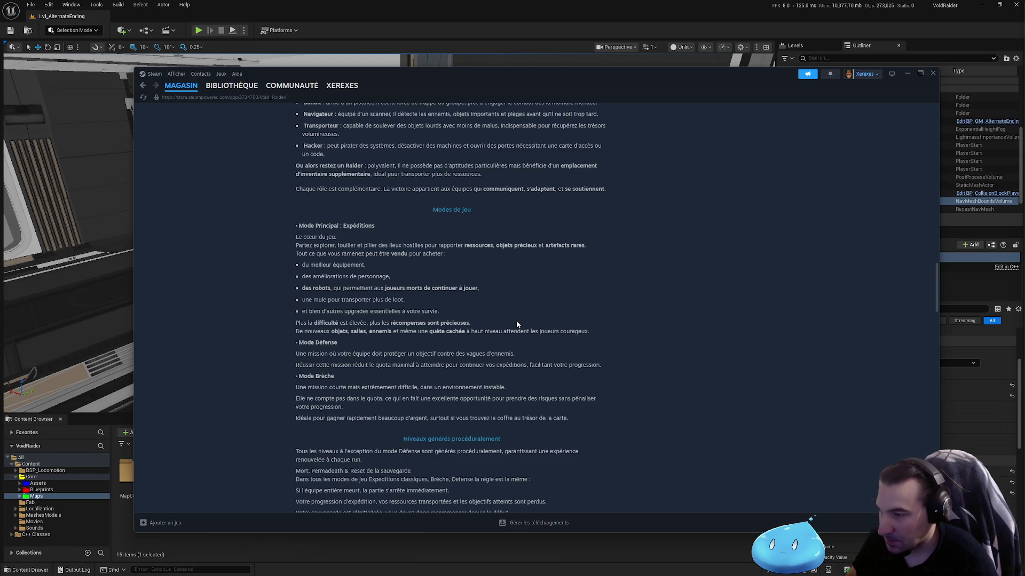
Scroll to Void Raider's system requirements (GTX 1050 Ti minimum), then open and dismiss the Start menu.
{"action": "scroll", "coordinate": [515, 324], "scroll_direction": "down", "scroll_amount": 5}
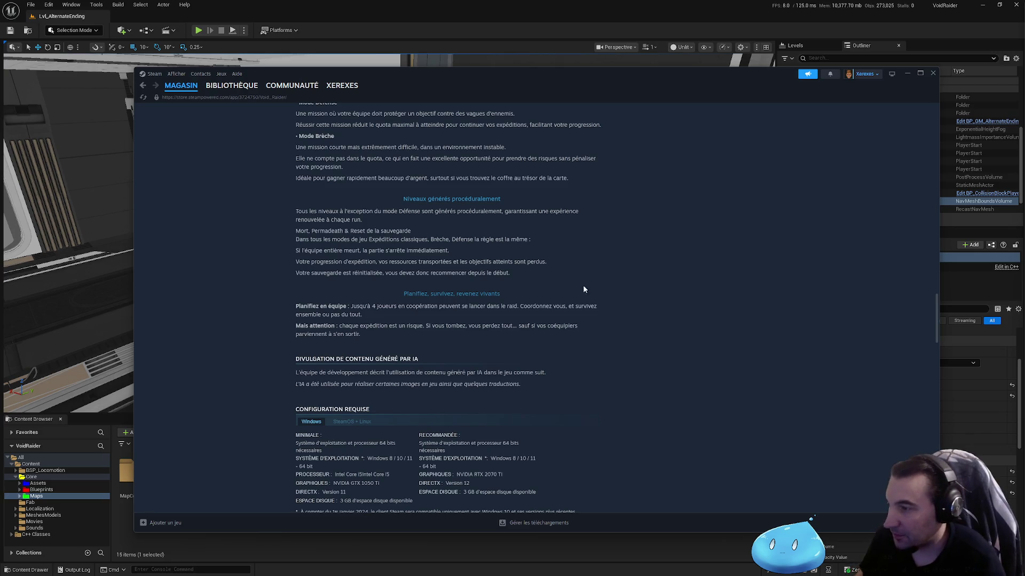
{"action": "key", "text": "super"}
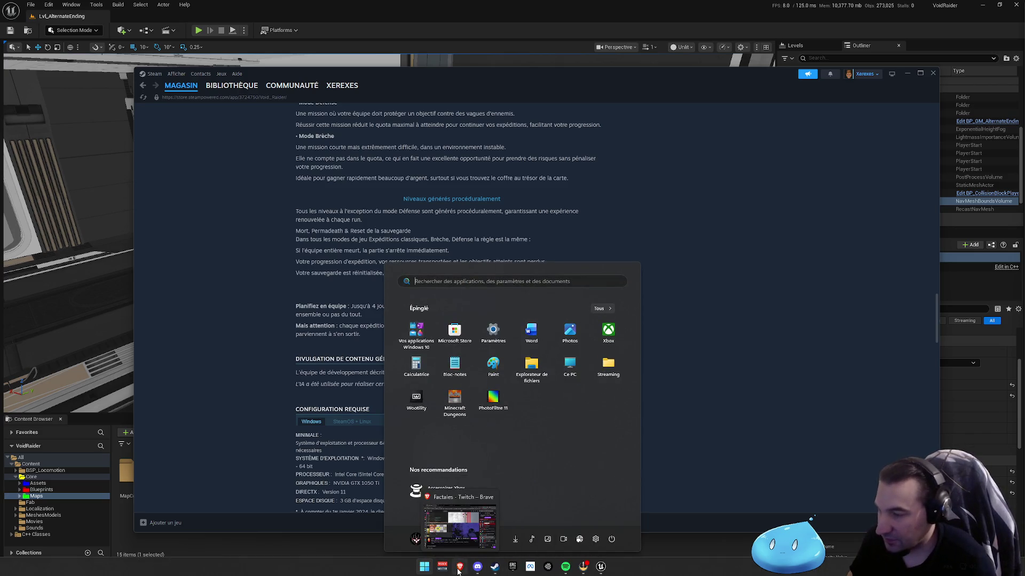
{"action": "key", "text": "Escape"}
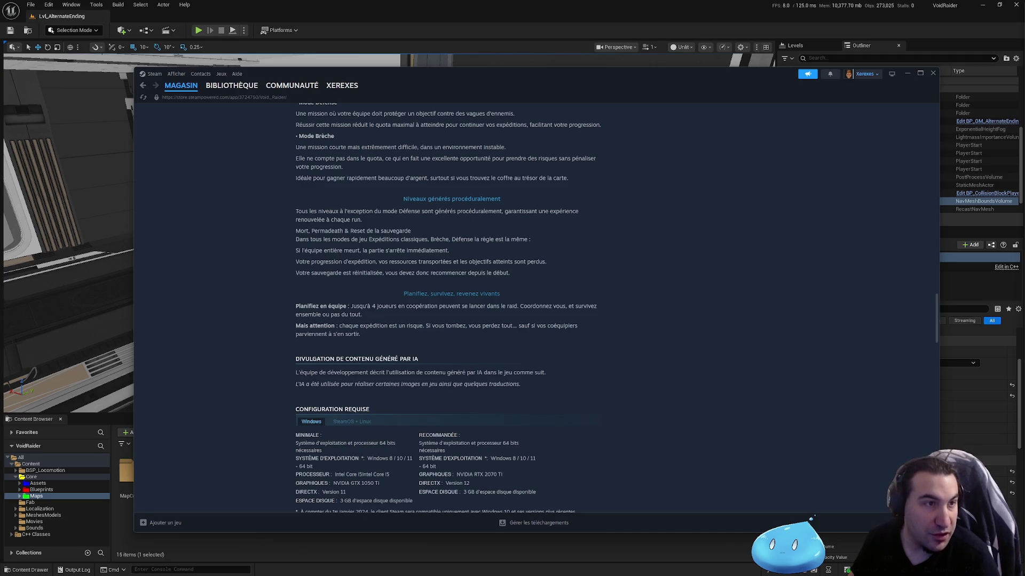